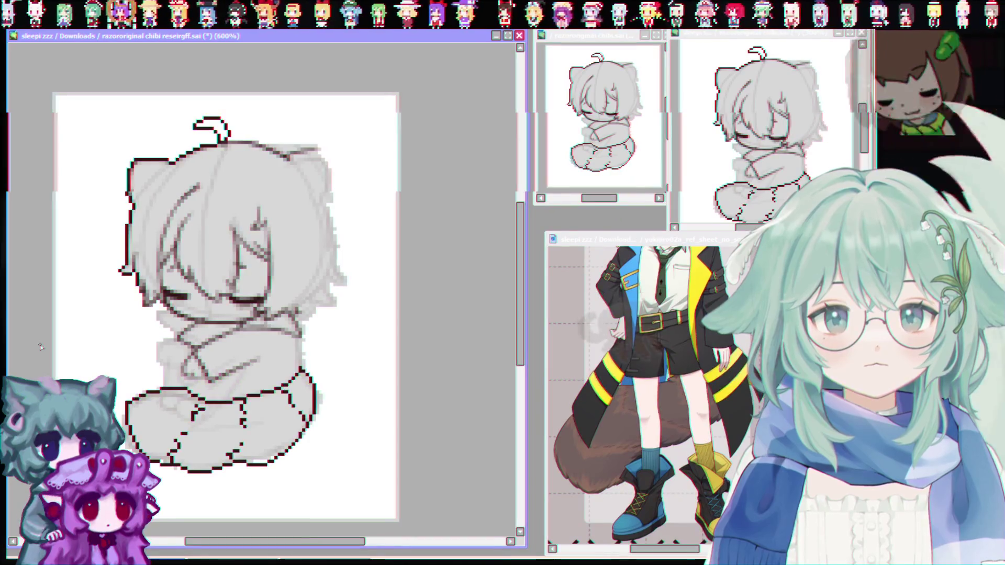
Trace the diagonal line across the hugging arm in dark pixel lineart
scroll(41, 346, "down", 1)
scroll(323, 233, "up", 2)
scroll(323, 233, "up", 1)
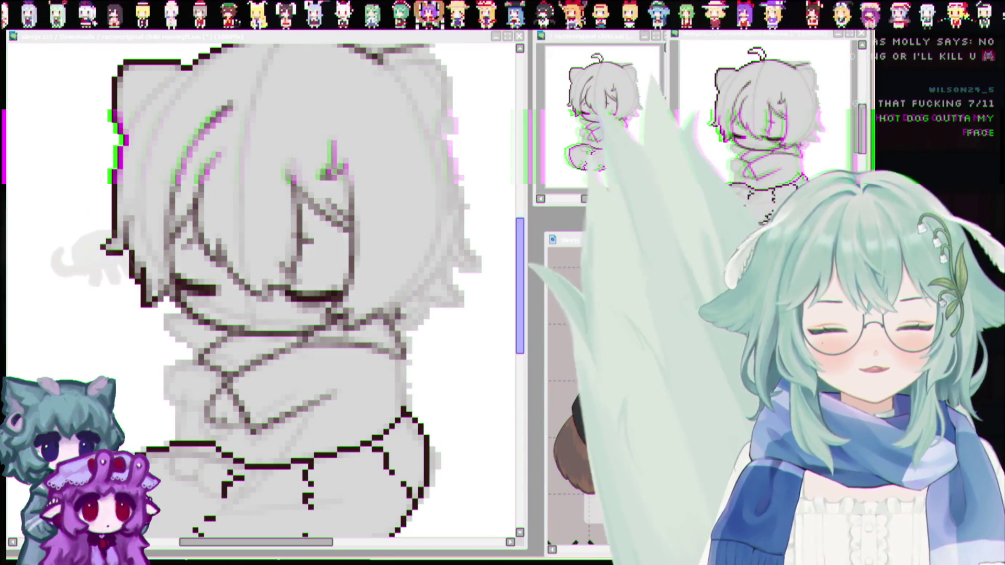
left_click_drag(520, 244, 520, 254)
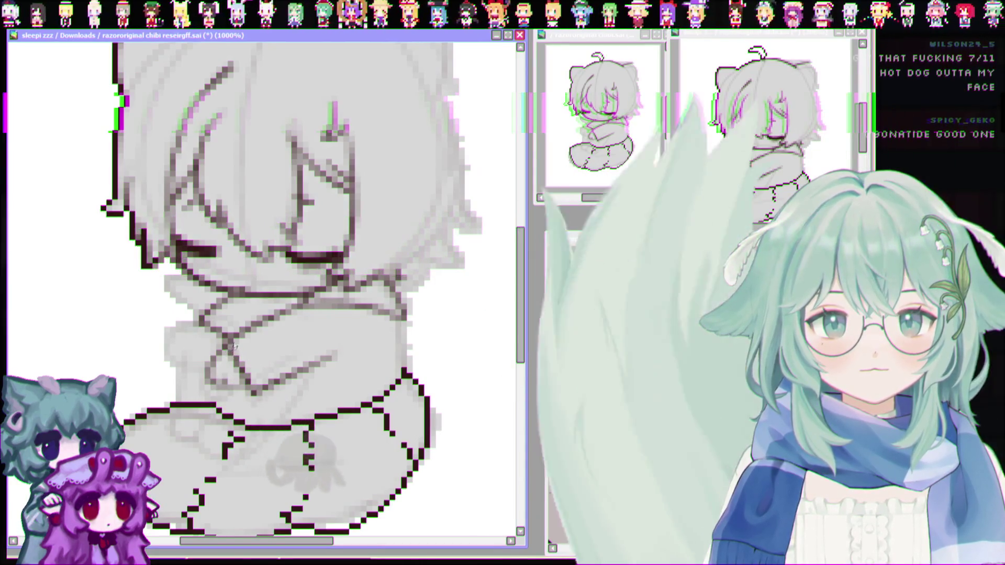
left_click_drag(235, 349, 249, 389)
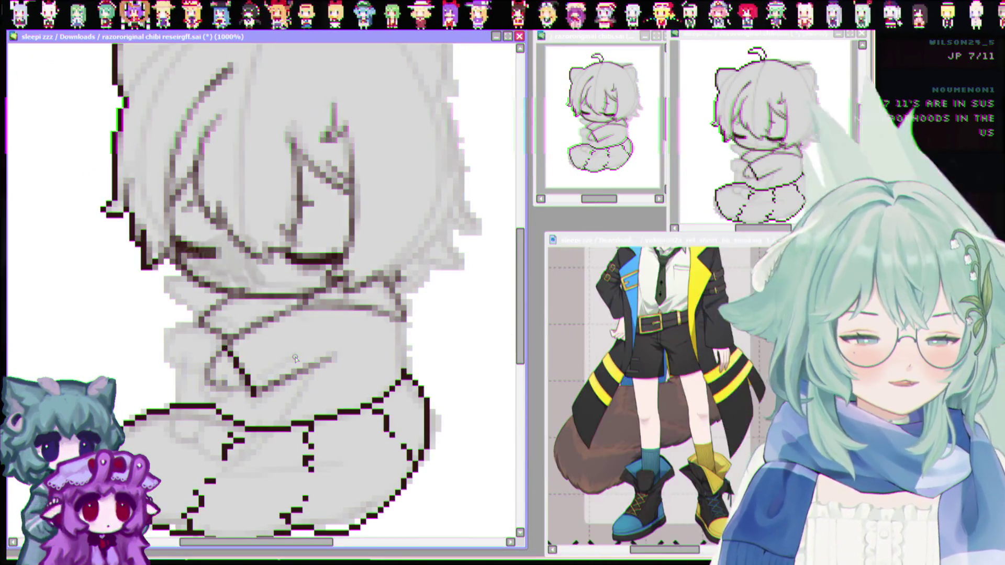
Touch up the grey sketch beside the arm line with a short pixel stroke
left_click_drag(297, 357, 295, 357)
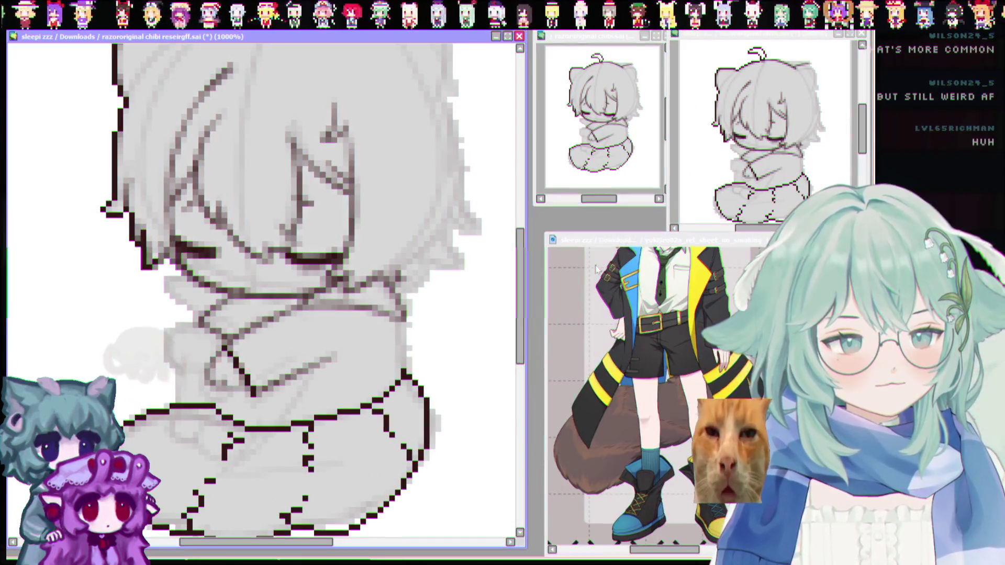
scroll(596, 270, "down", 5)
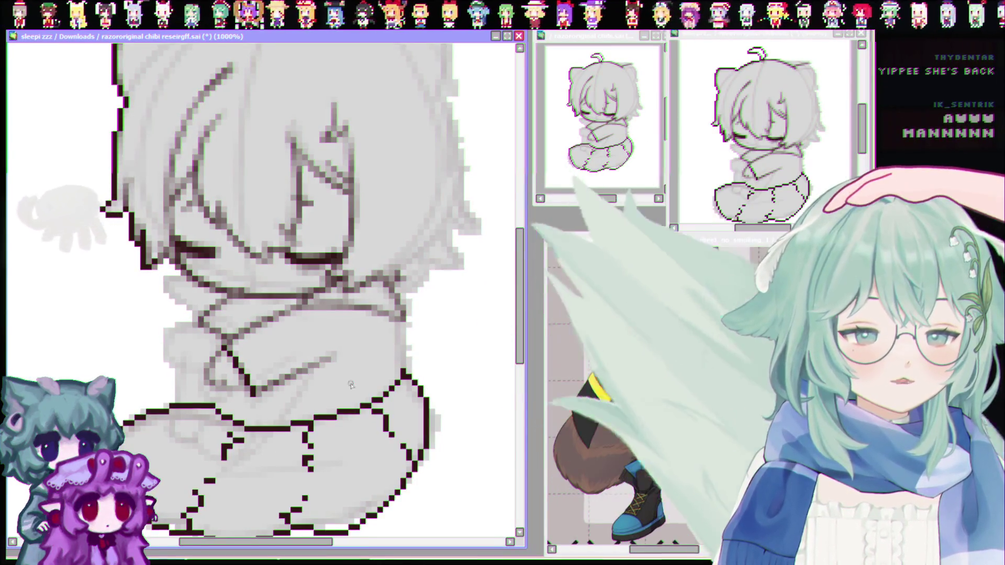
scroll(400, 276, "down", 2)
Extend the top-of-head outline rightward and erase part of the diagonal head outline
scroll(400, 277, "up", 1)
scroll(461, 296, "up", 2)
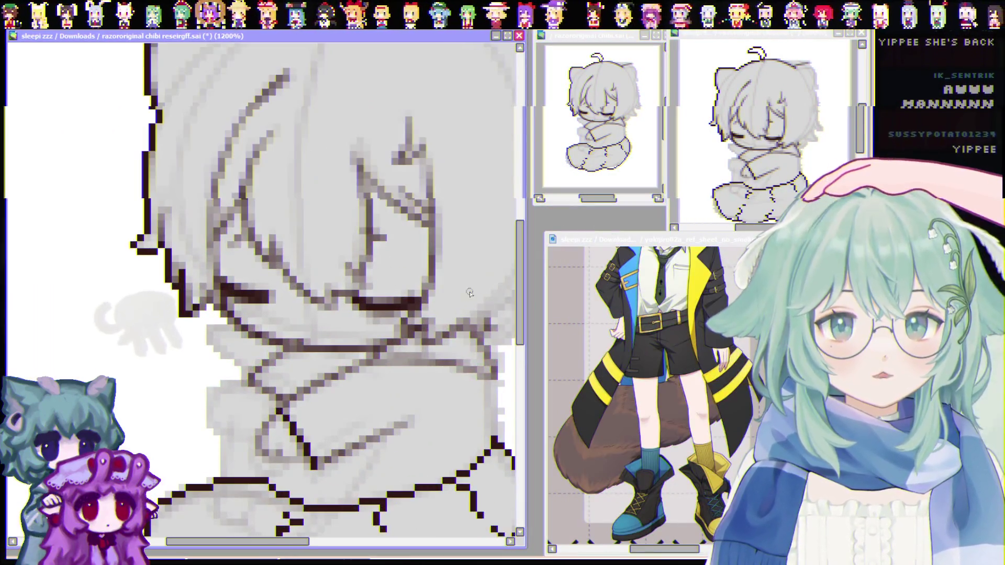
left_click_drag(517, 240, 517, 202)
mouse_move(282, 541)
left_mouse_down()
mouse_move(337, 536)
mouse_move(325, 539)
left_mouse_up()
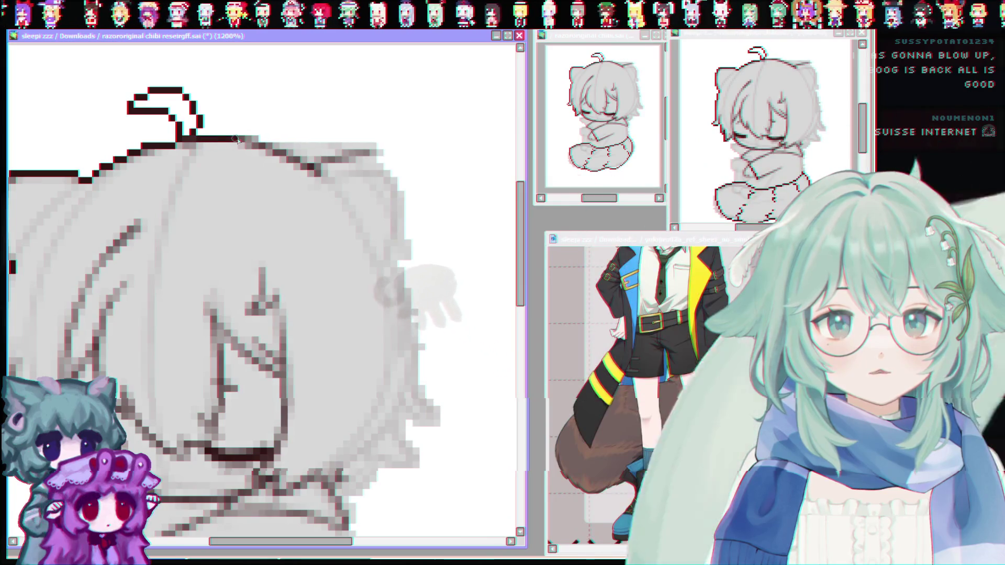
left_click_drag(236, 140, 257, 144)
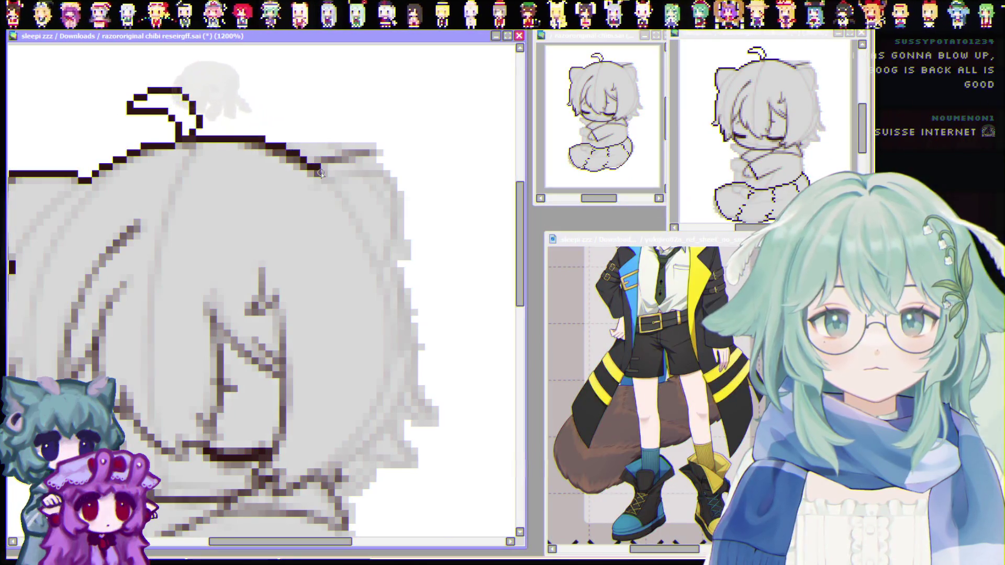
mouse_move(330, 175)
left_mouse_down()
mouse_move(262, 138)
mouse_move(321, 180)
left_mouse_up()
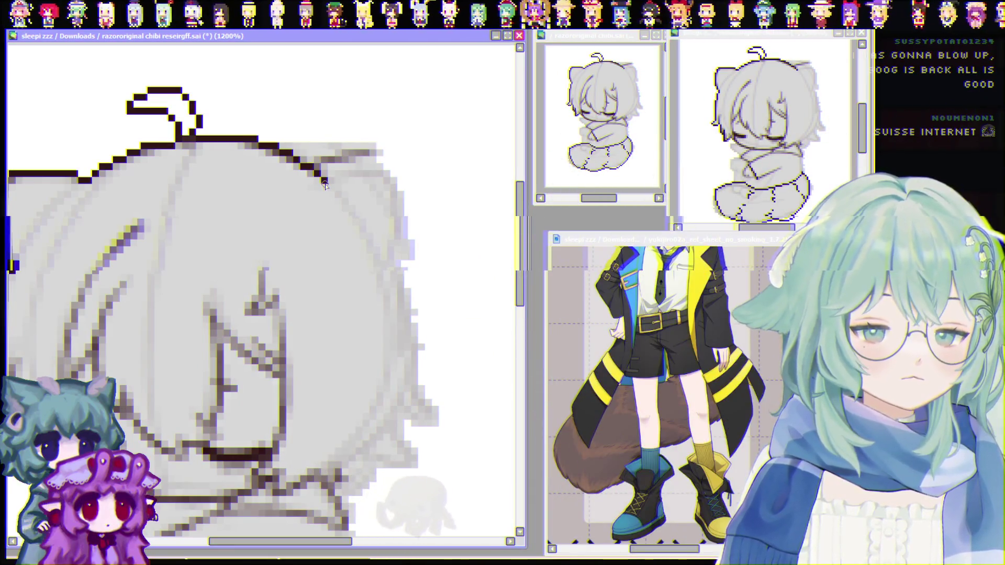
Draw a long and a shorter dark diagonal line inside the left ear
scroll(325, 184, "down", 2)
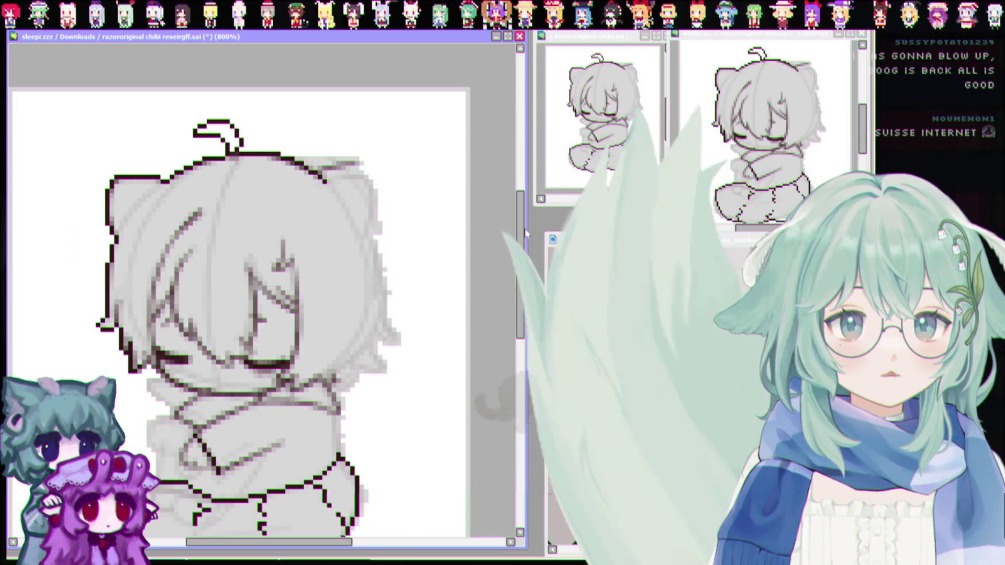
scroll(253, 208, "down", 3)
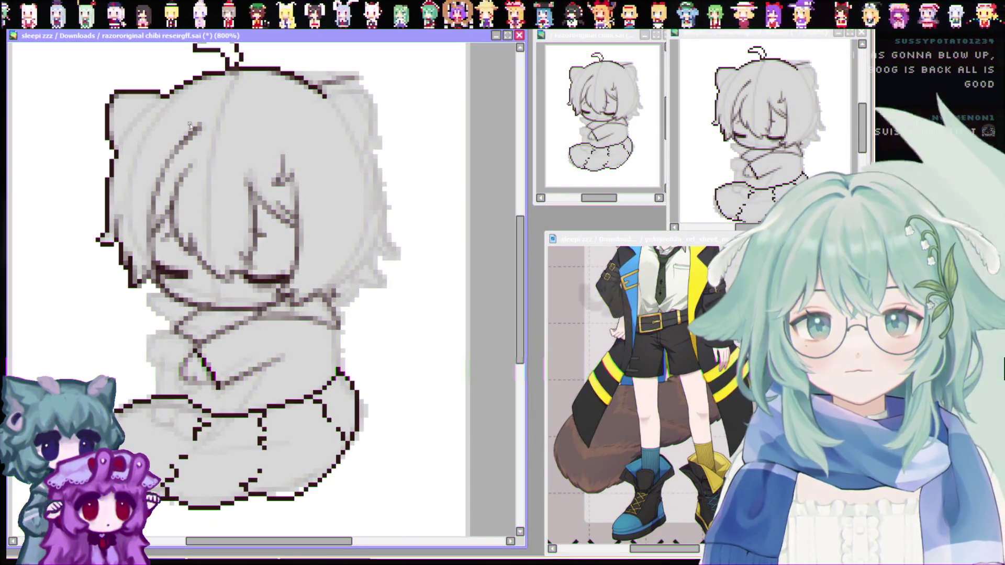
scroll(225, 98, "up", 2)
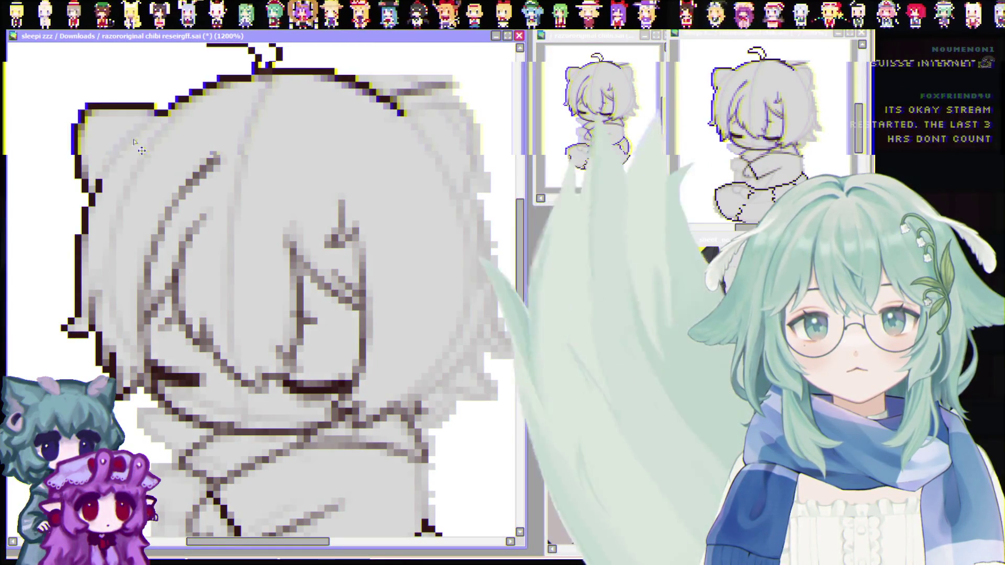
left_click_drag(111, 167, 156, 119)
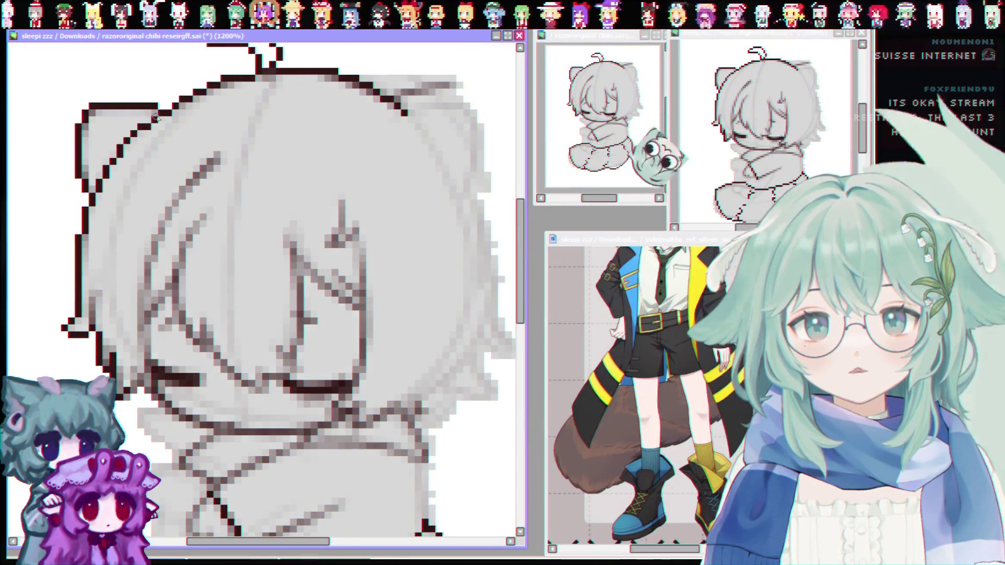
left_click_drag(106, 170, 127, 146)
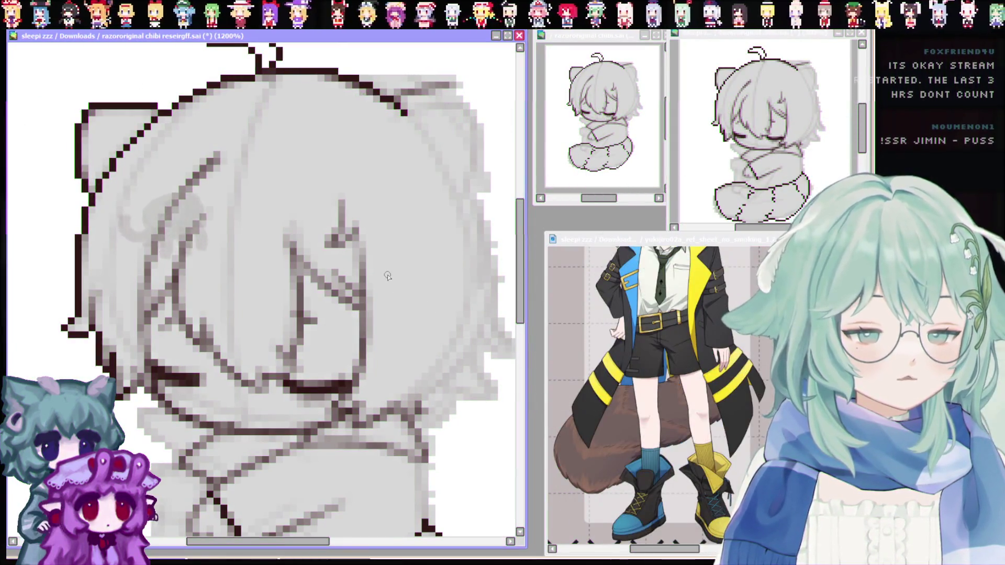
Zoom the canvas out to 800% and show the reference character's head, then refocus the chibi canvas
scroll(390, 147, "down", 1)
scroll(391, 147, "down", 1)
scroll(391, 146, "down", 1)
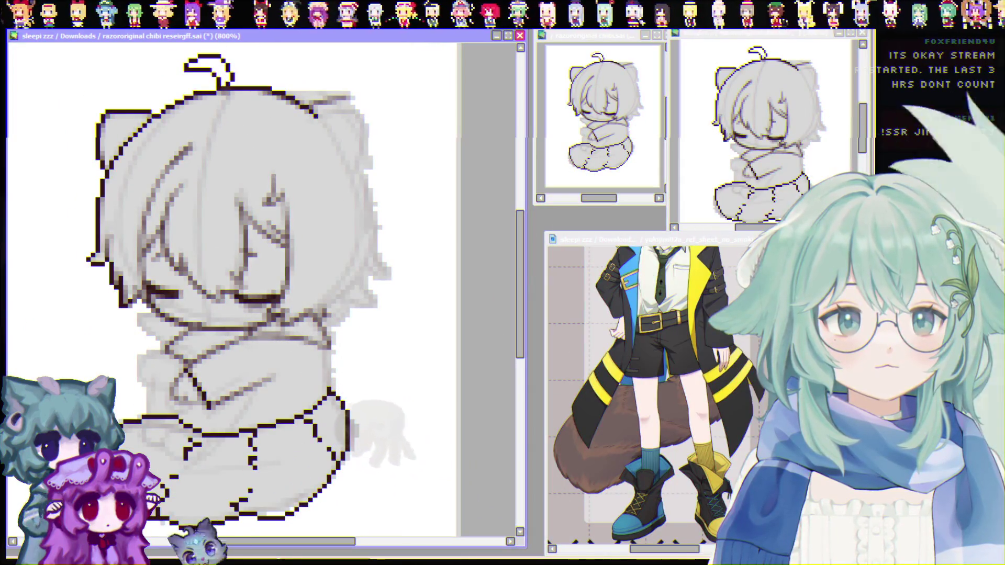
left_click(679, 249)
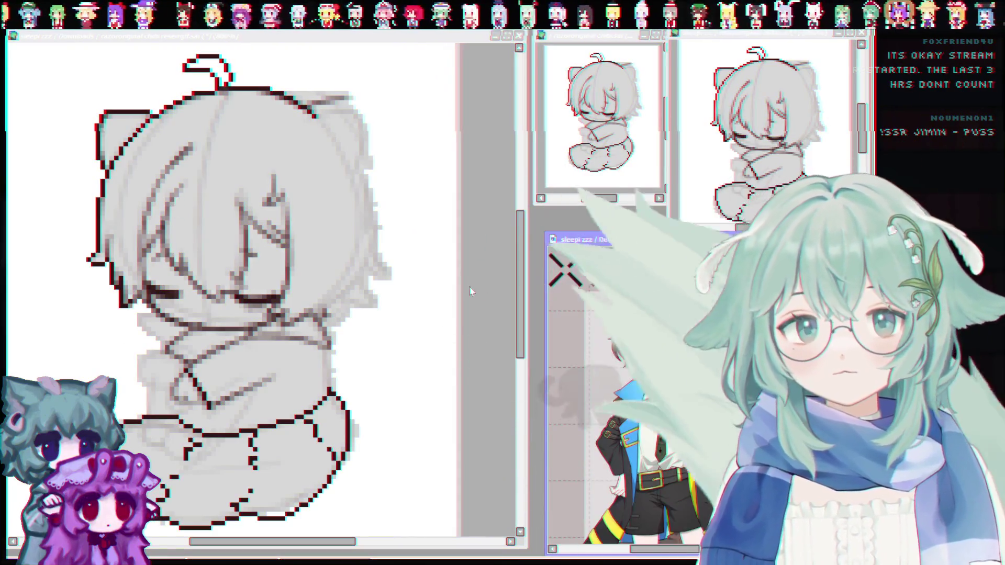
left_click(469, 286)
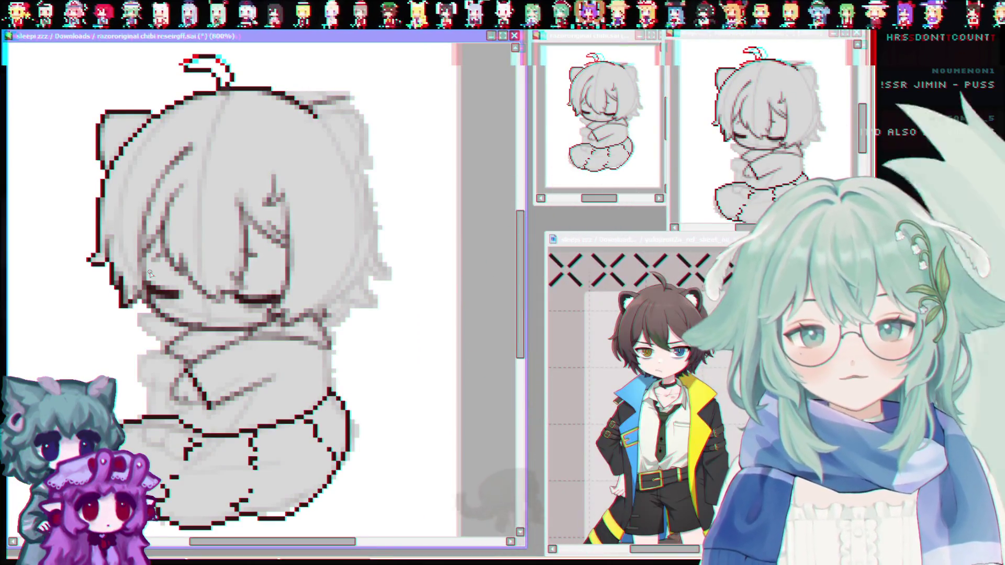
scroll(184, 282, "up", 3)
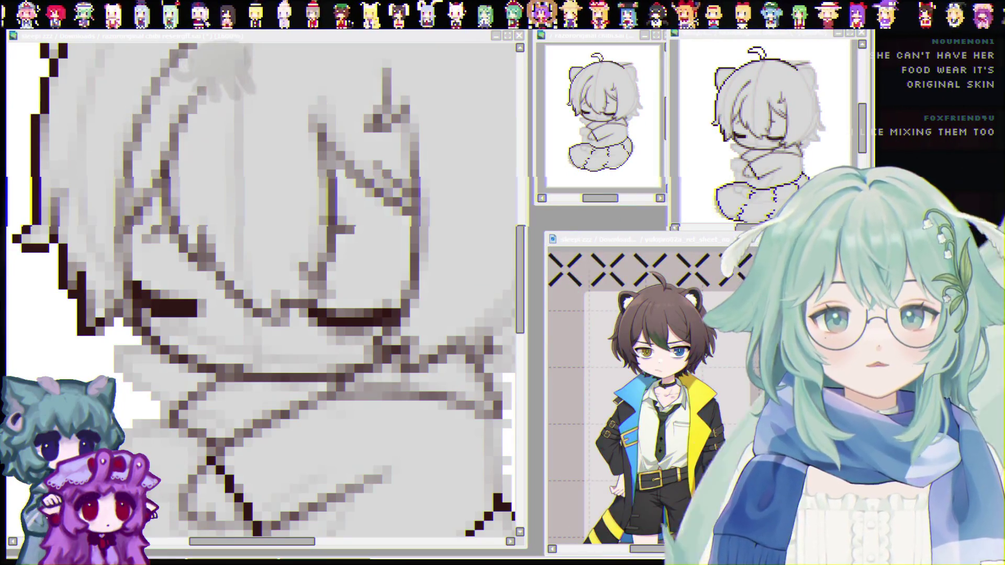
Refocus the chibi canvas, magnified to 1600% on the left eye
left_click(314, 320)
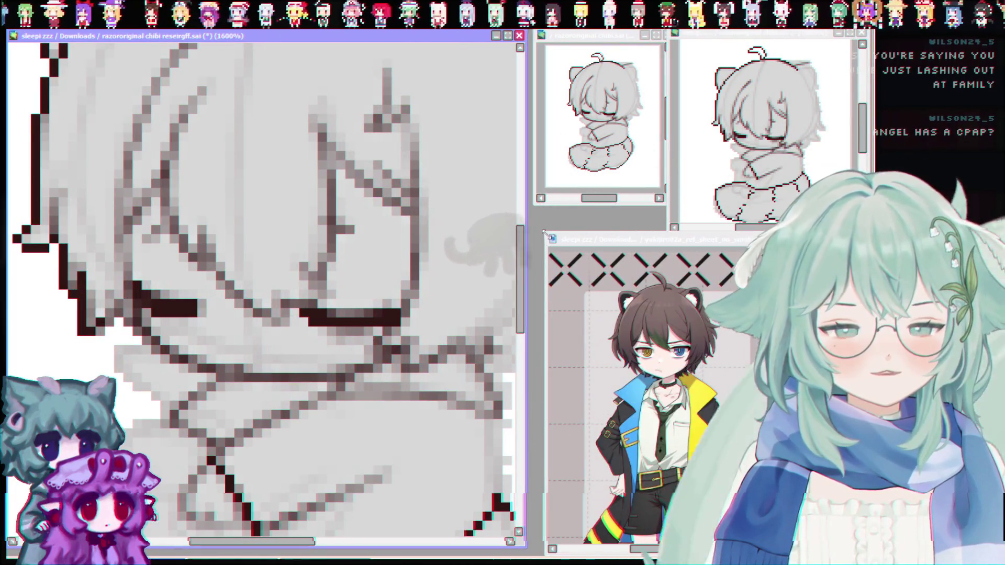
Enlarge the reference sheet window slightly by dragging its top-left corner outward
left_click_drag(542, 231, 532, 238)
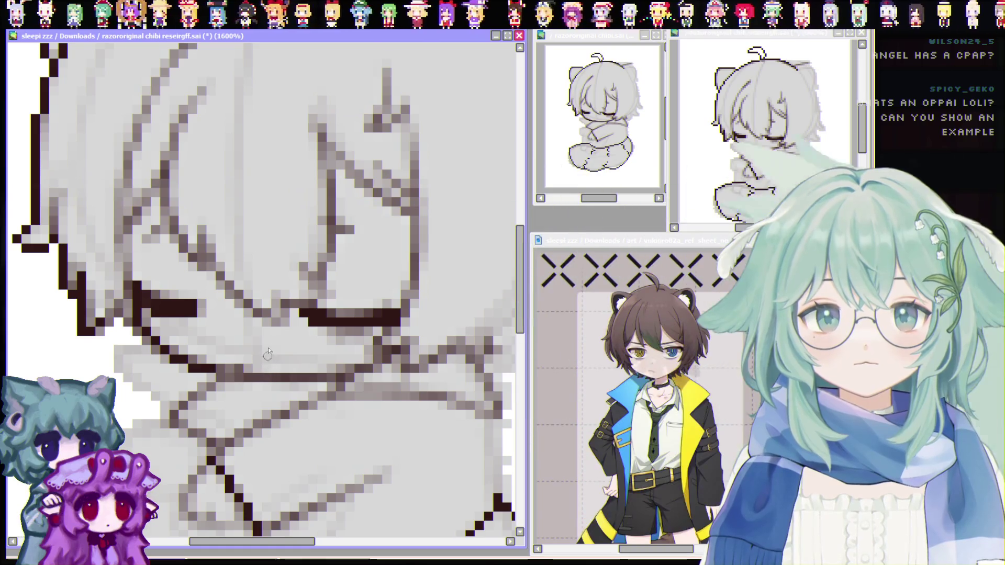
Ink a horizontal line below the closed eyes and a solid vertical hair strand beside the eye
left_click_drag(246, 373, 328, 377)
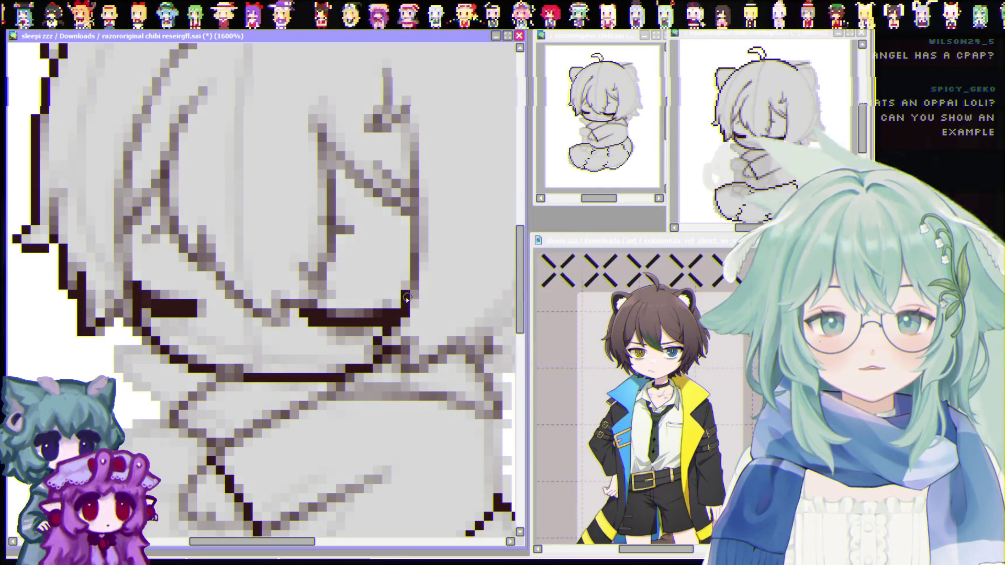
left_click_drag(418, 273, 419, 195)
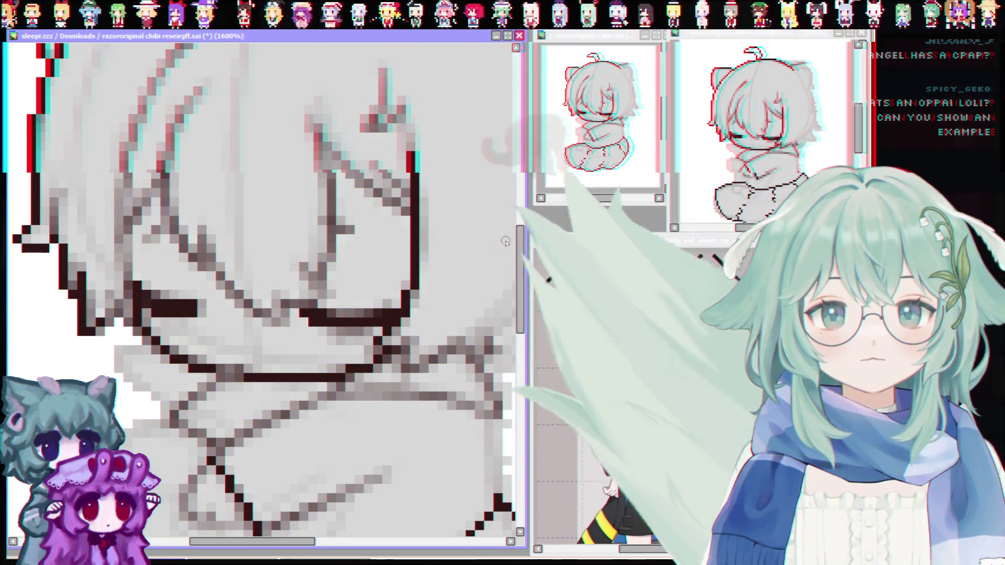
scroll(413, 197, "up", 4)
mouse_move(386, 182)
left_mouse_down()
mouse_move(384, 220)
mouse_move(402, 210)
left_mouse_up()
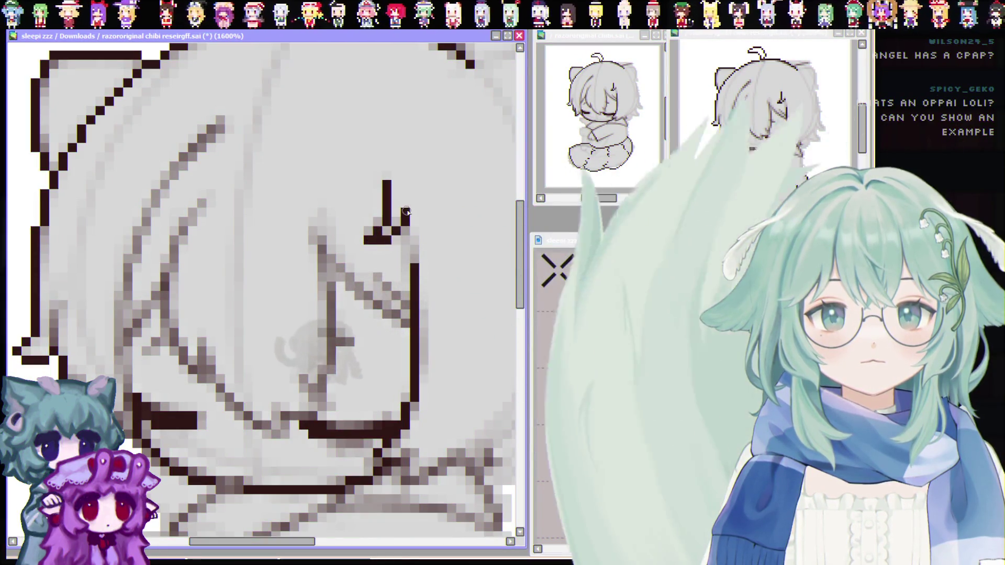
scroll(518, 252, "down", 2)
scroll(510, 265, "down", 2)
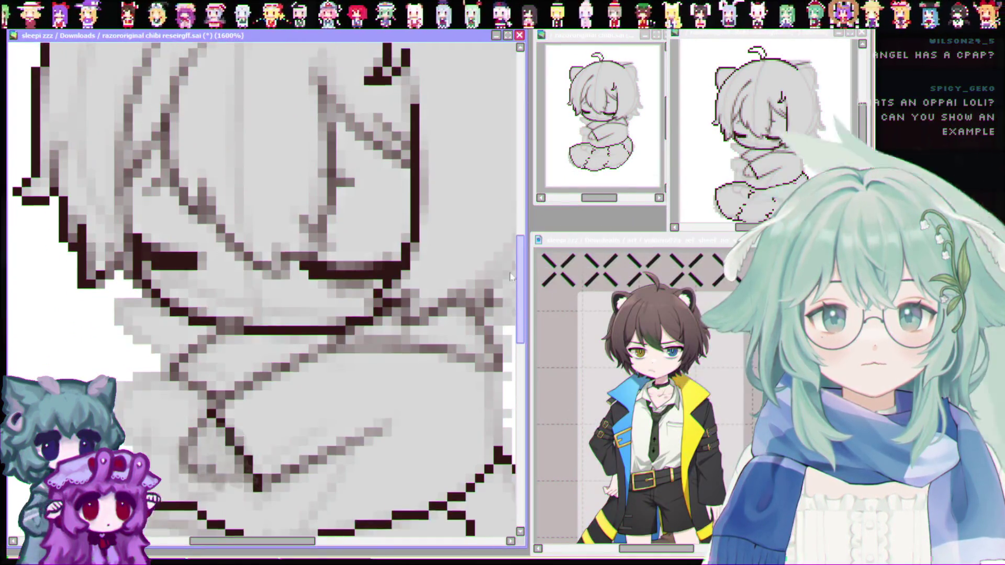
scroll(502, 275, "down", 1)
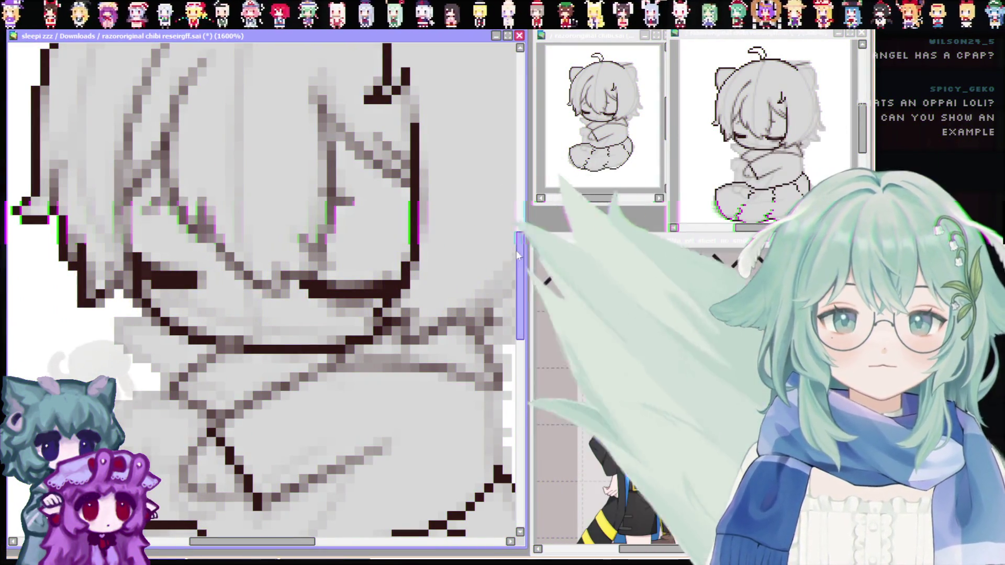
scroll(398, 220, "up", 3)
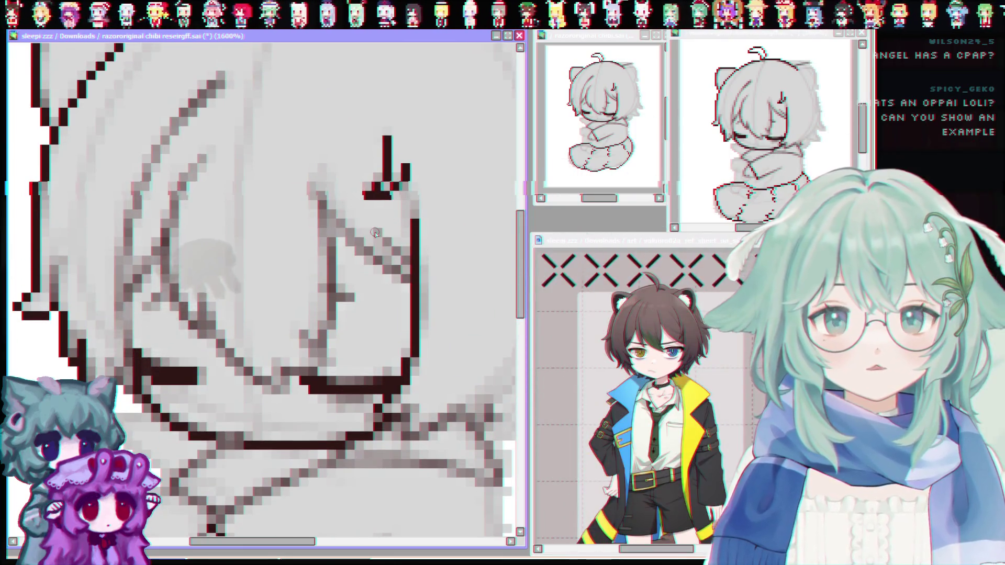
Undo a misplaced stroke, then extend the hair strand lineart downward and to the right
left_click_drag(312, 176, 312, 200)
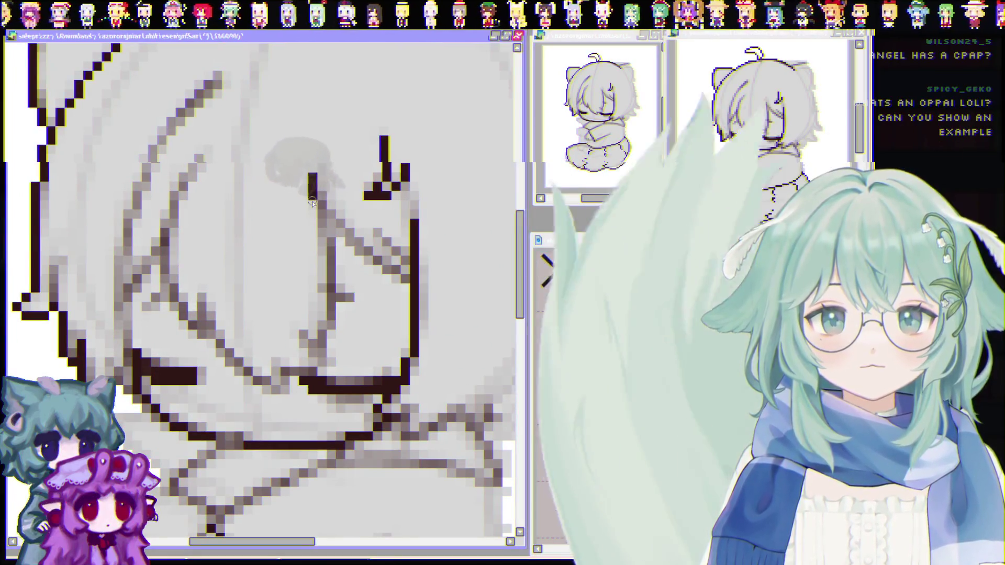
key("ctrl+z")
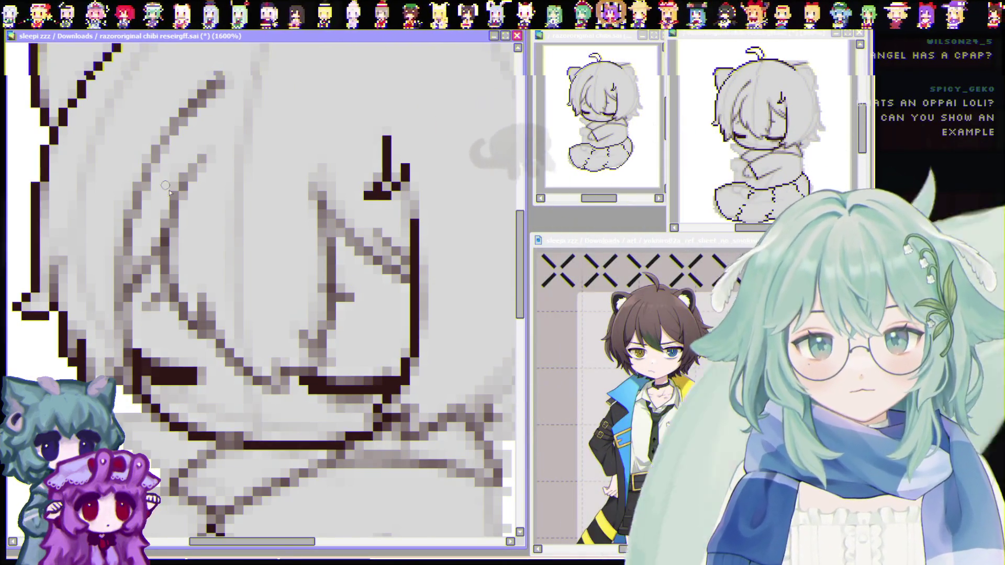
left_click(201, 159)
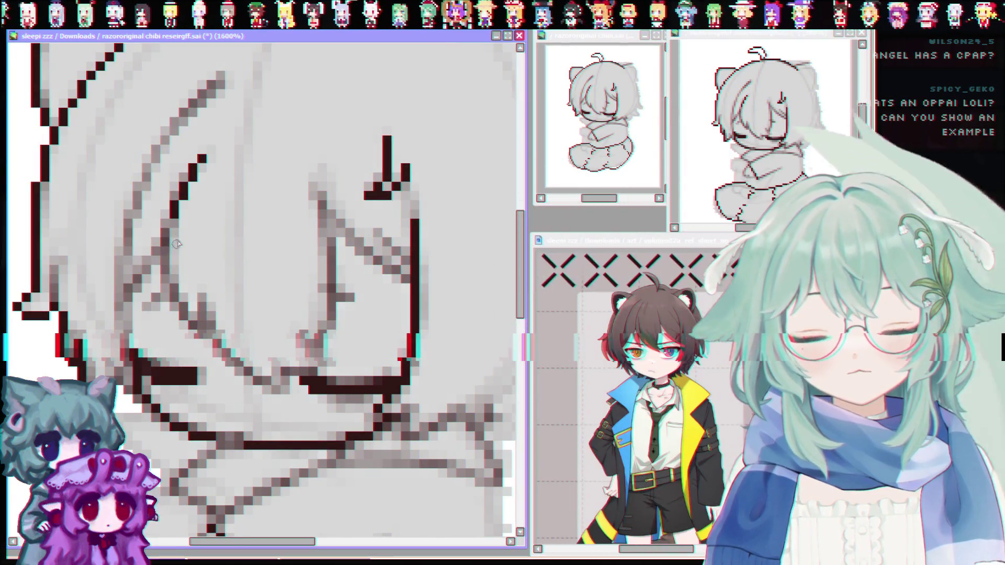
left_click_drag(169, 226, 164, 280)
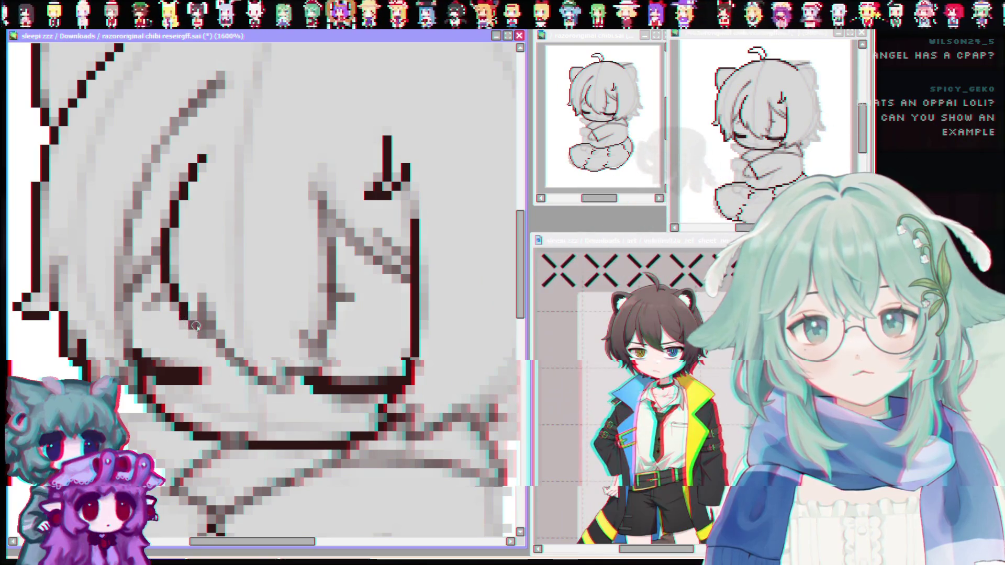
left_click_drag(184, 302, 184, 316)
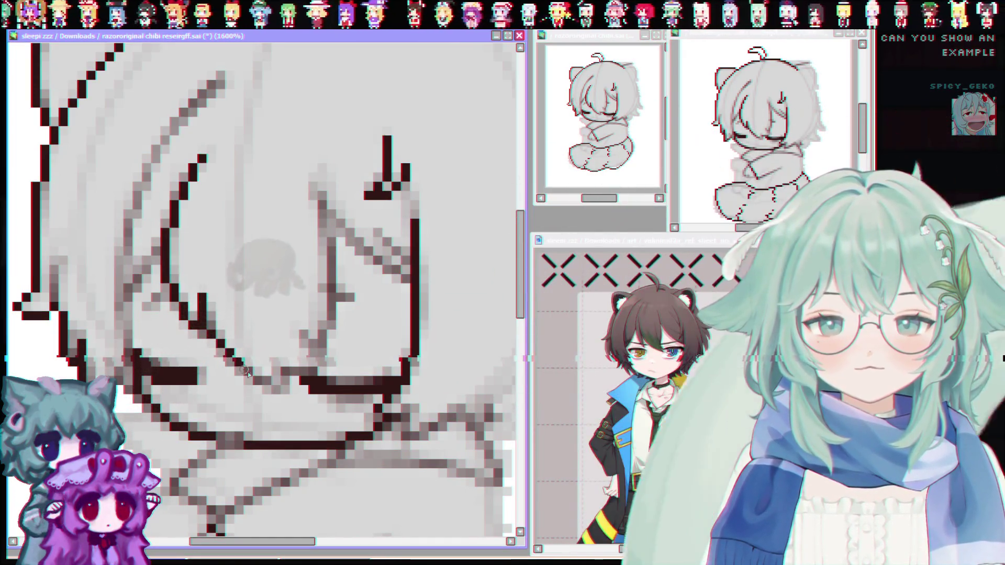
Add dark pixels along the hair outline and the diagonal strand beside the eye, cleaning stray pixels
left_click_drag(243, 369, 277, 391)
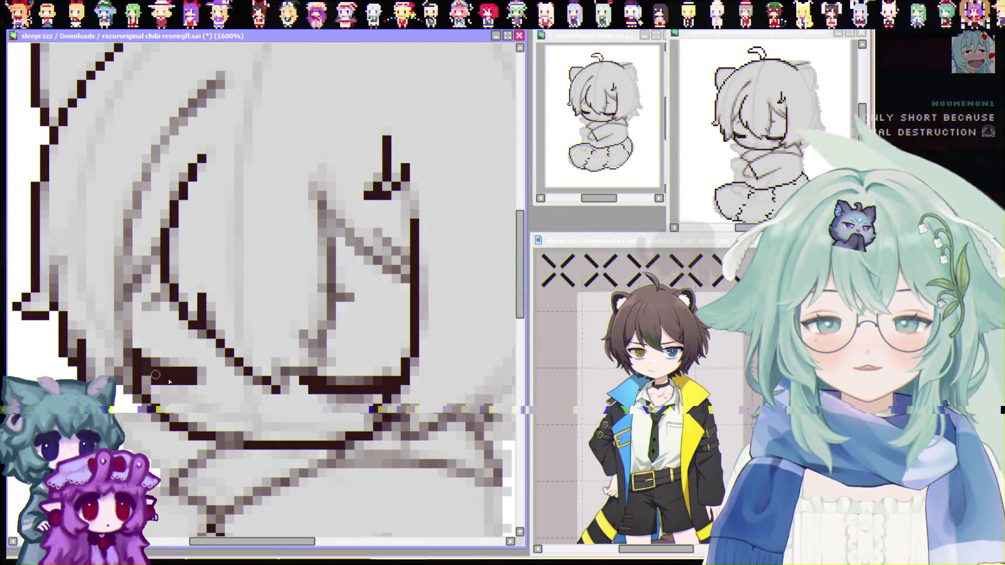
left_click_drag(285, 390, 284, 348)
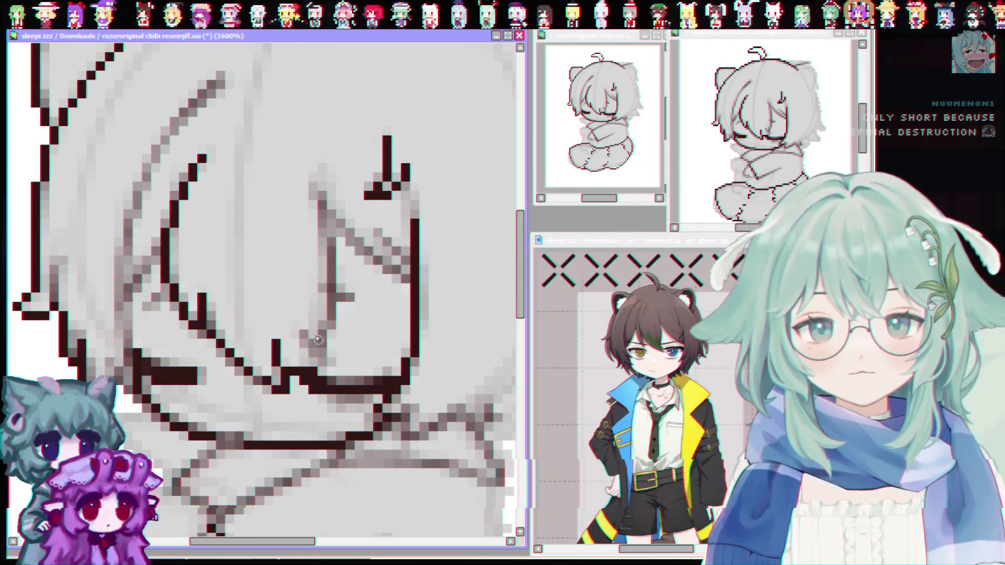
mouse_move(324, 361)
left_mouse_down()
mouse_move(309, 334)
mouse_move(331, 361)
mouse_move(340, 291)
mouse_move(333, 247)
left_mouse_up()
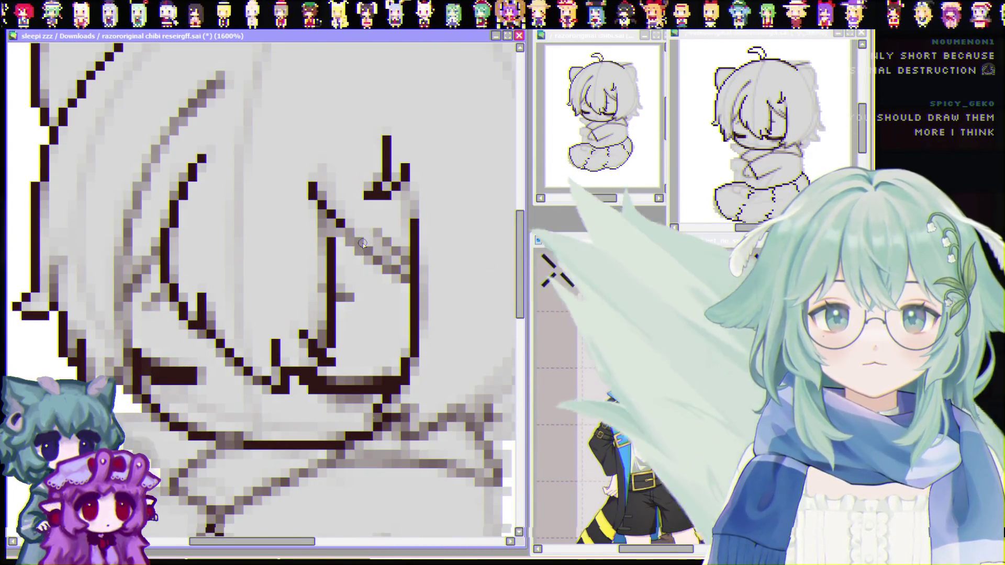
left_click_drag(348, 232, 407, 283)
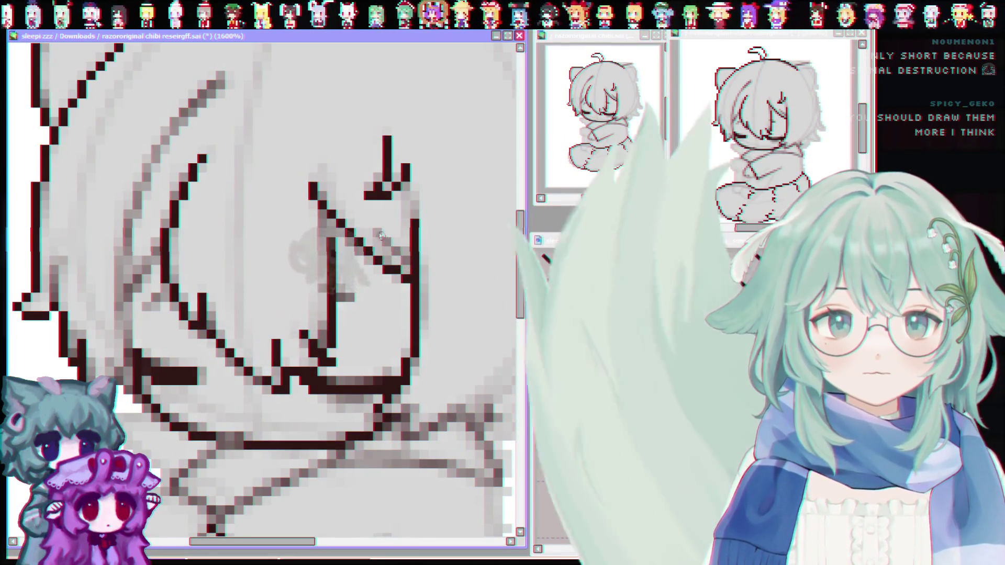
left_click_drag(398, 204, 404, 260)
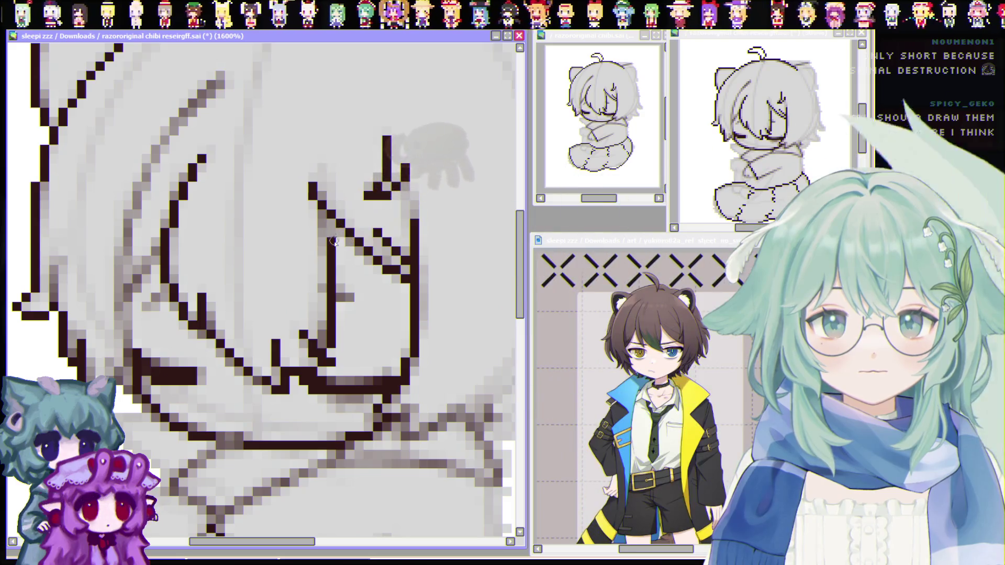
left_click_drag(320, 210, 322, 236)
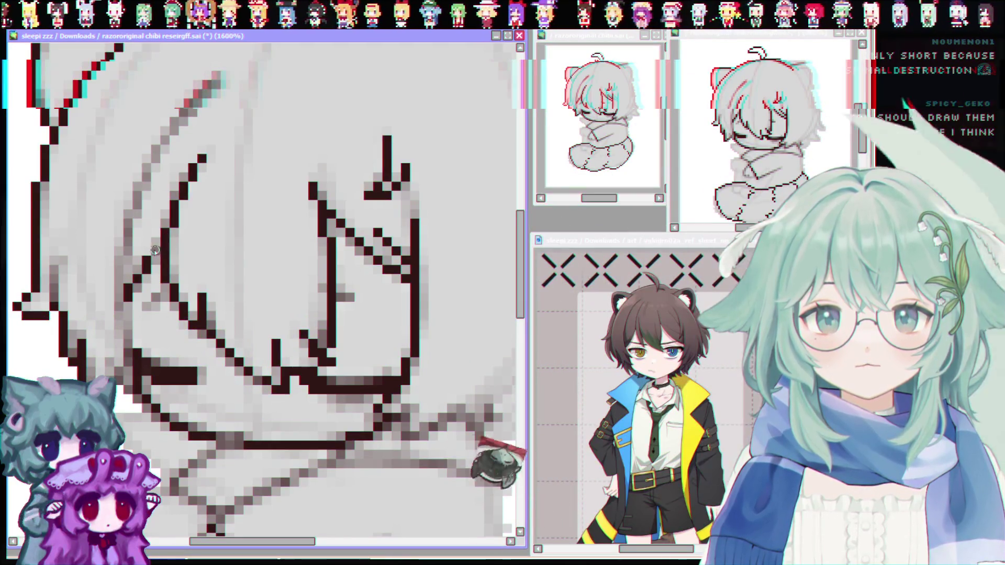
mouse_move(121, 302)
left_mouse_down()
mouse_move(139, 185)
mouse_move(202, 93)
left_mouse_up()
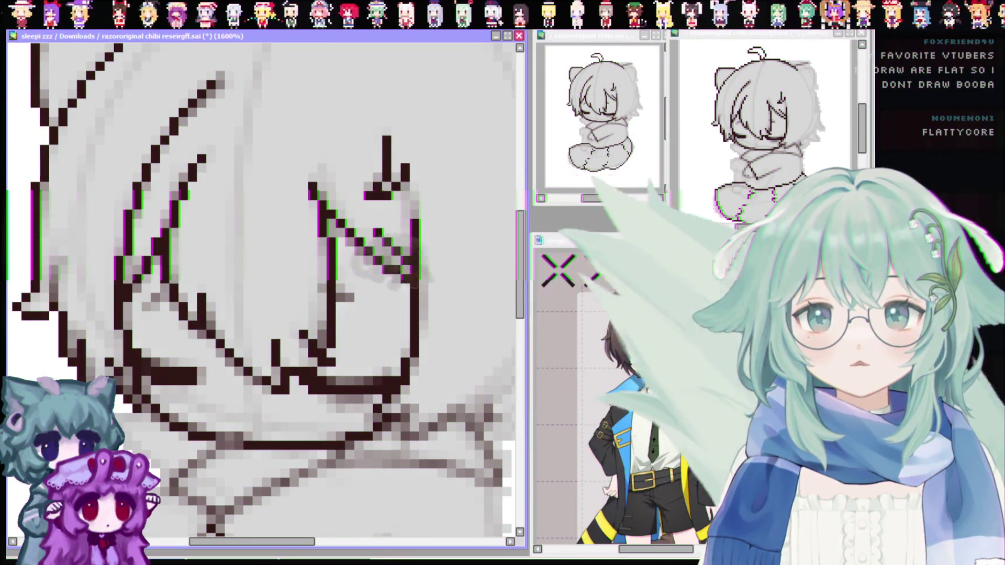
key("ctrl+Tab")
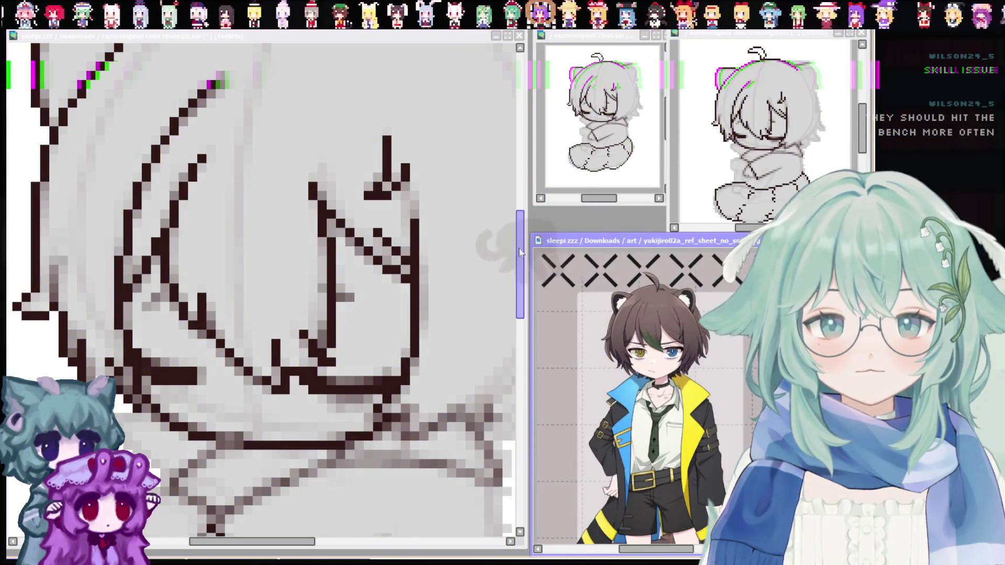
scroll(521, 267, "down", 1)
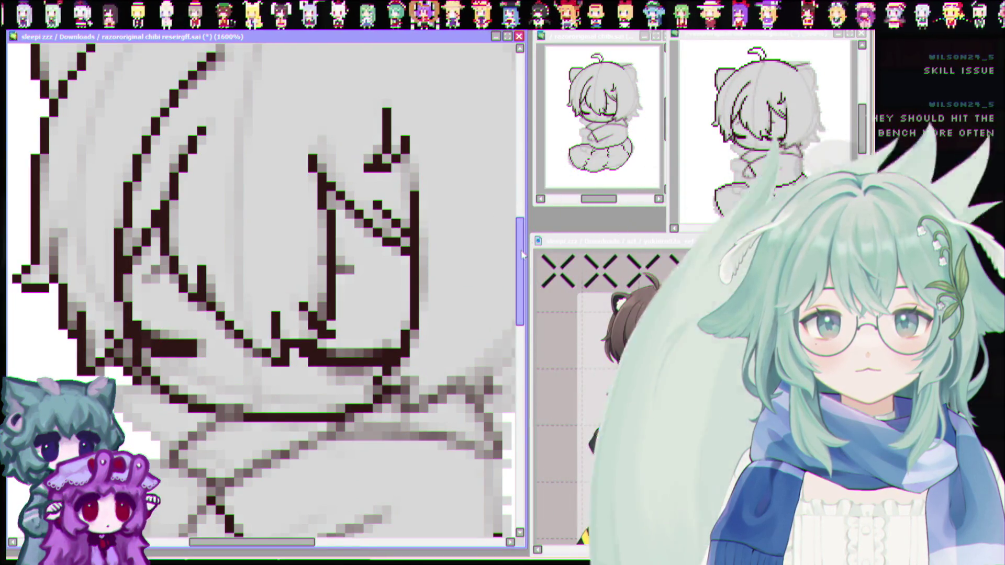
Fill the left ear and the hair tuft's tip with brown inside their outlines
left_click_drag(522, 254, 520, 216)
left_click_drag(60, 241, 50, 176)
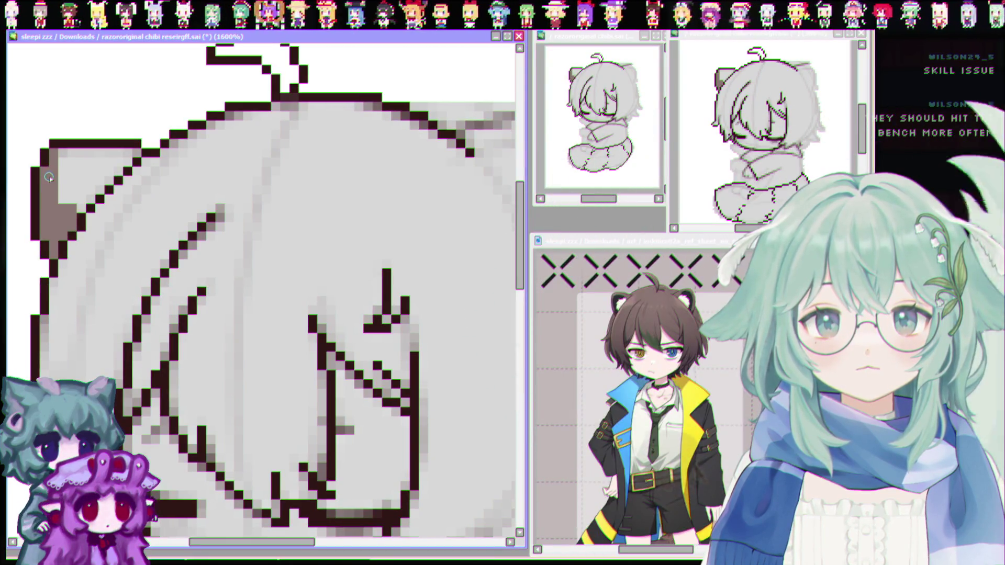
left_click_drag(67, 161, 126, 152)
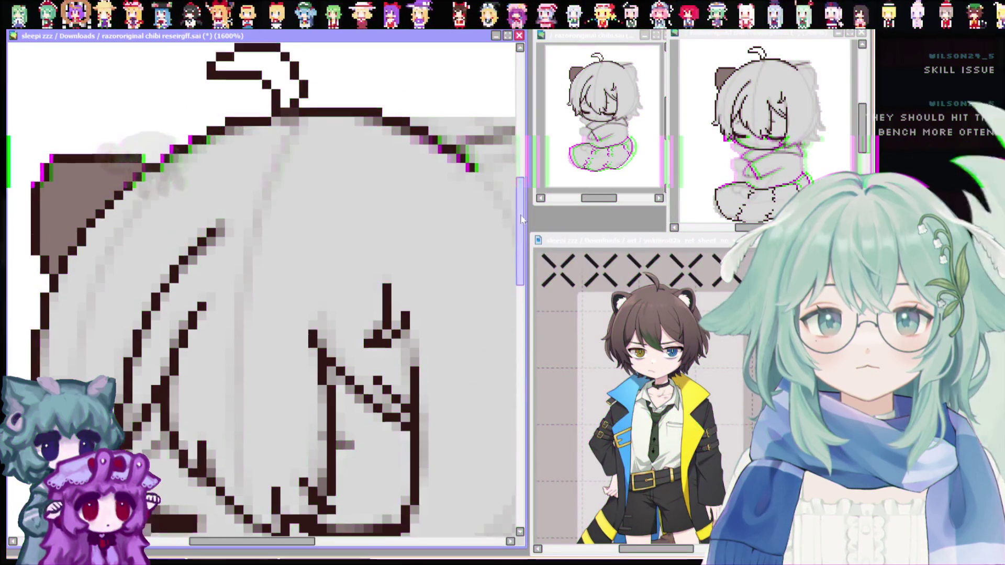
scroll(487, 215, "up", 3)
mouse_move(255, 163)
left_mouse_down()
mouse_move(273, 154)
mouse_move(283, 163)
left_mouse_up()
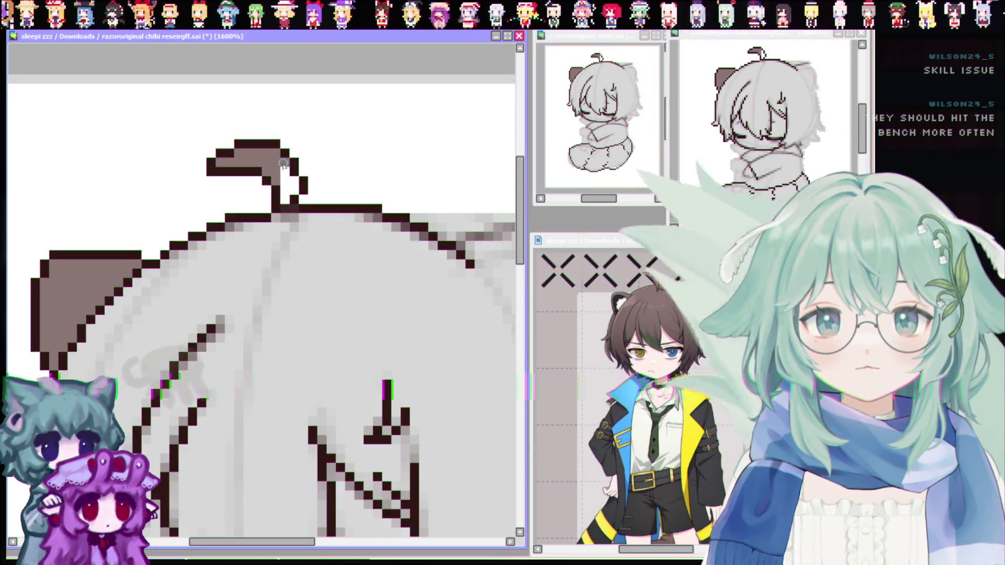
scroll(289, 307, "down", 3)
scroll(288, 307, "down", 2)
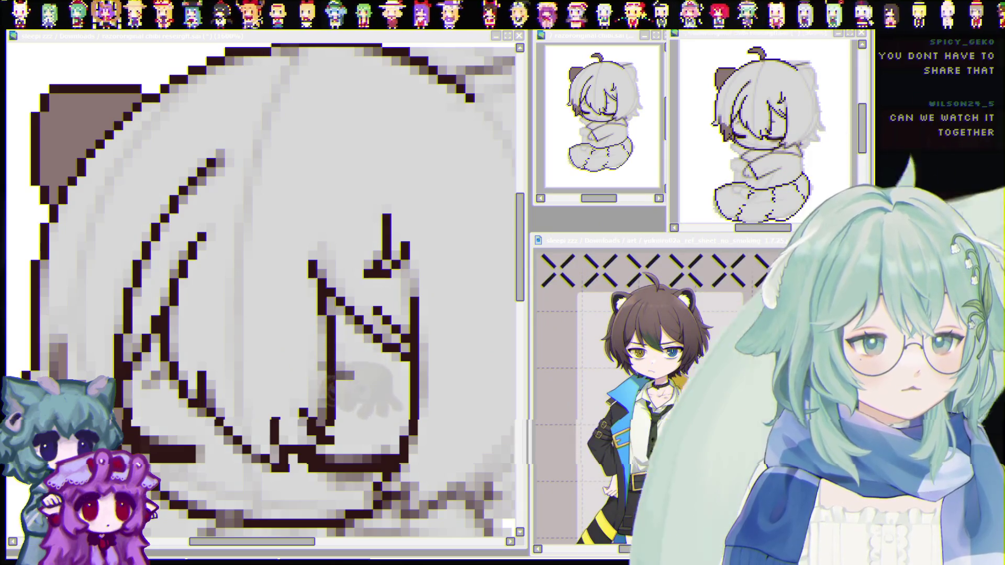
Switch to the YouTube browser and rewind the music video to 0:00
key("alt+Tab")
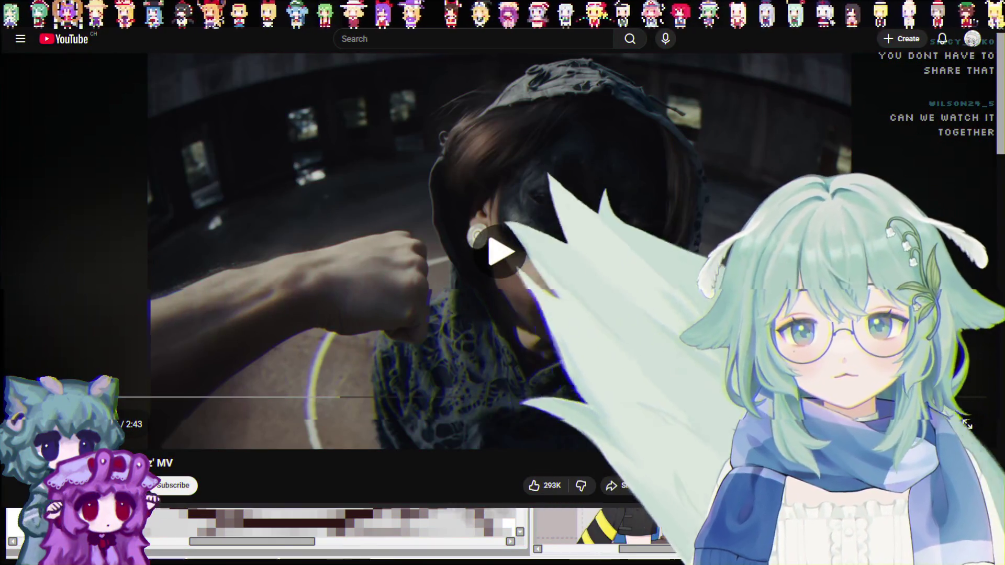
left_click_drag(336, 396, 116, 396)
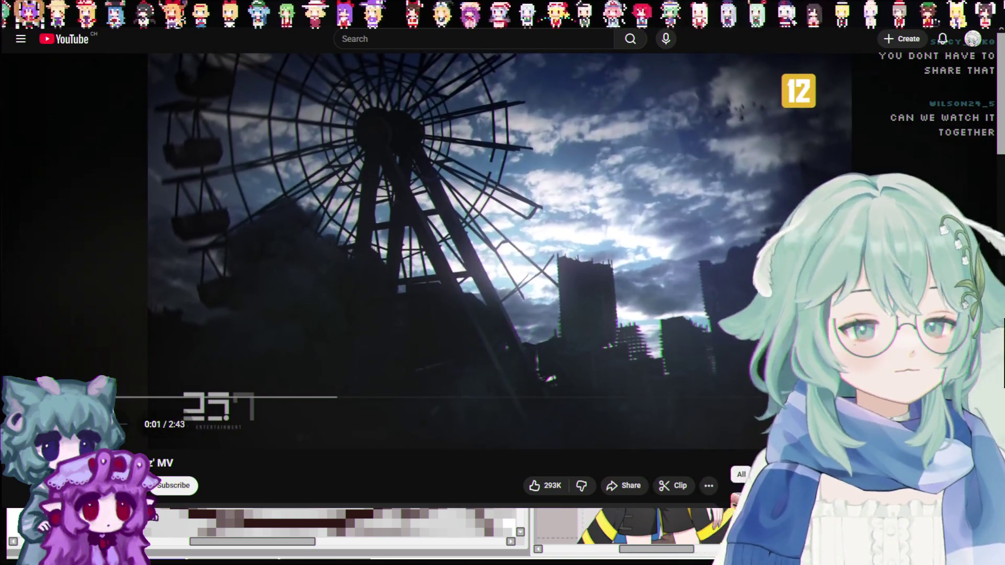
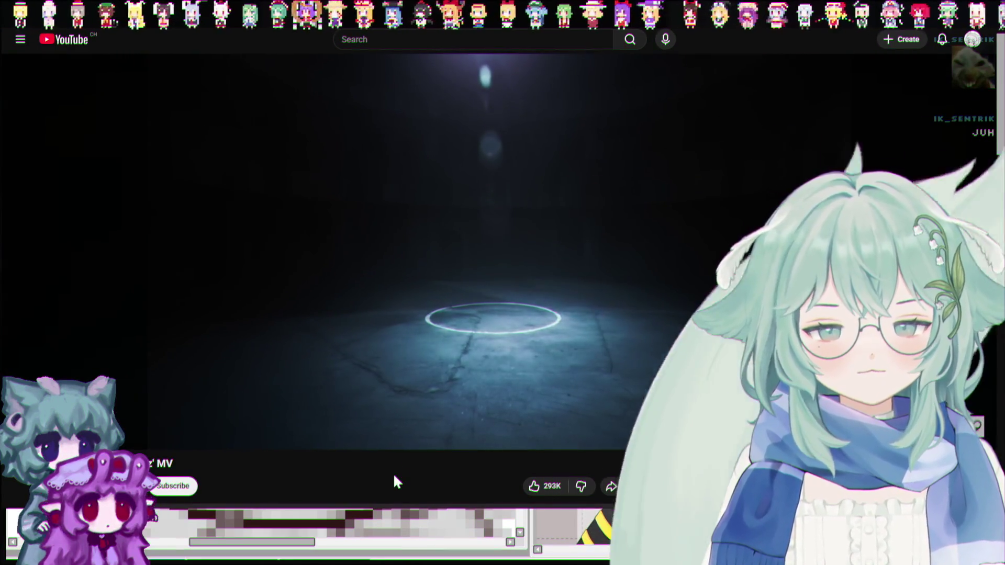
Switch from the YouTube music video back to the PaintTool SAI pixel canvas
mouse_move(379, 286)
key("alt+Tab")
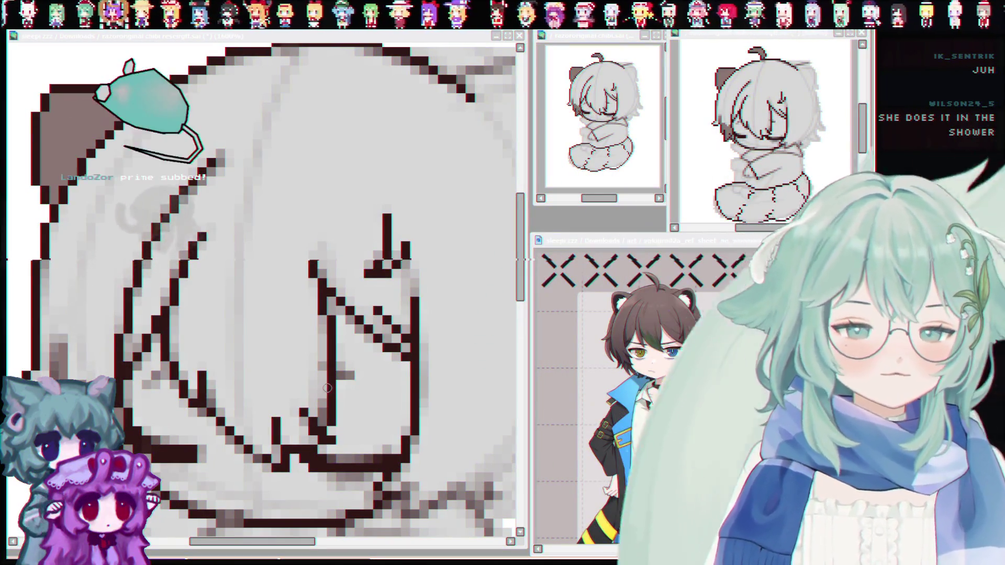
scroll(327, 388, "down", 2)
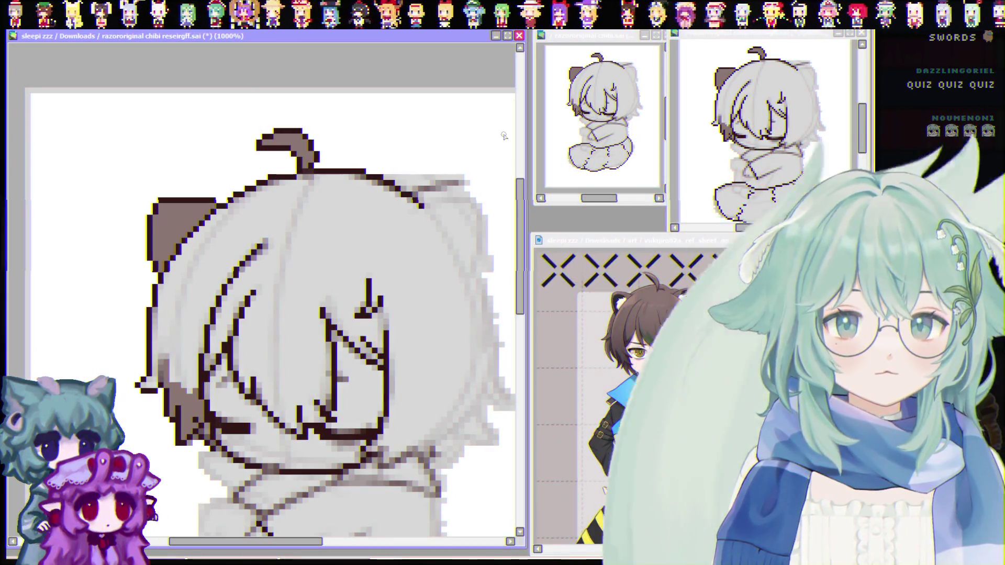
left_click_drag(520, 202, 520, 214)
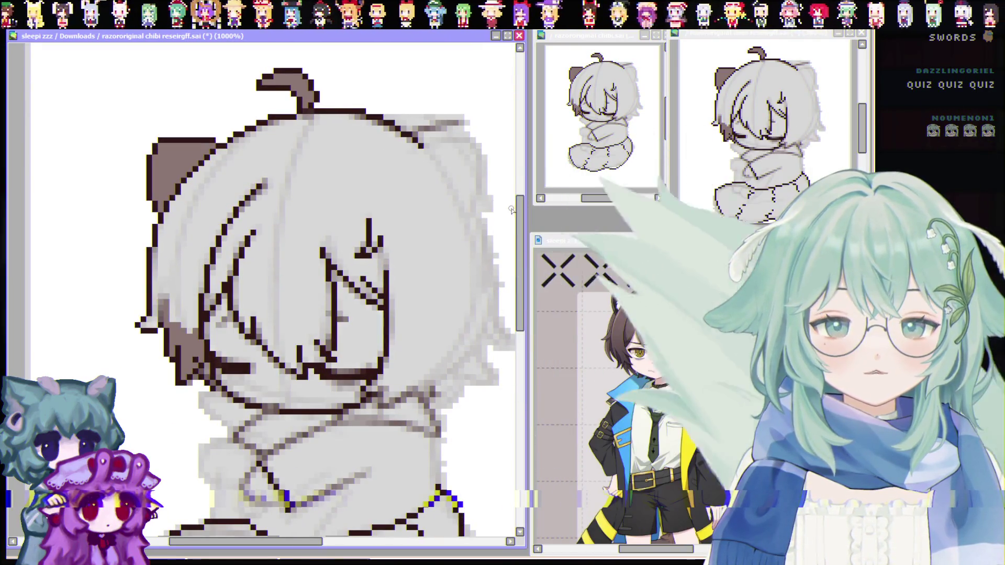
left_click_drag(257, 544, 260, 545)
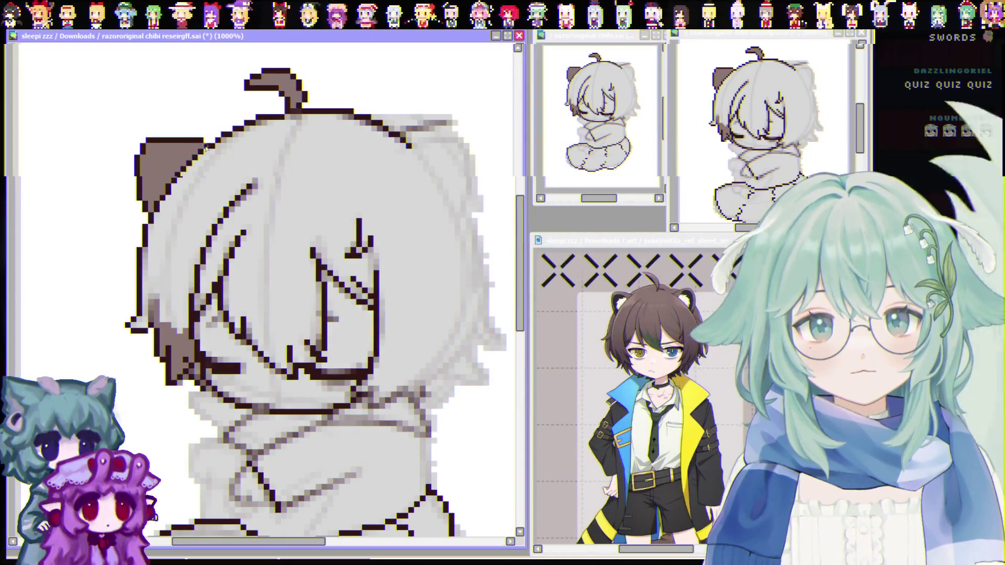
scroll(142, 342, "up", 2)
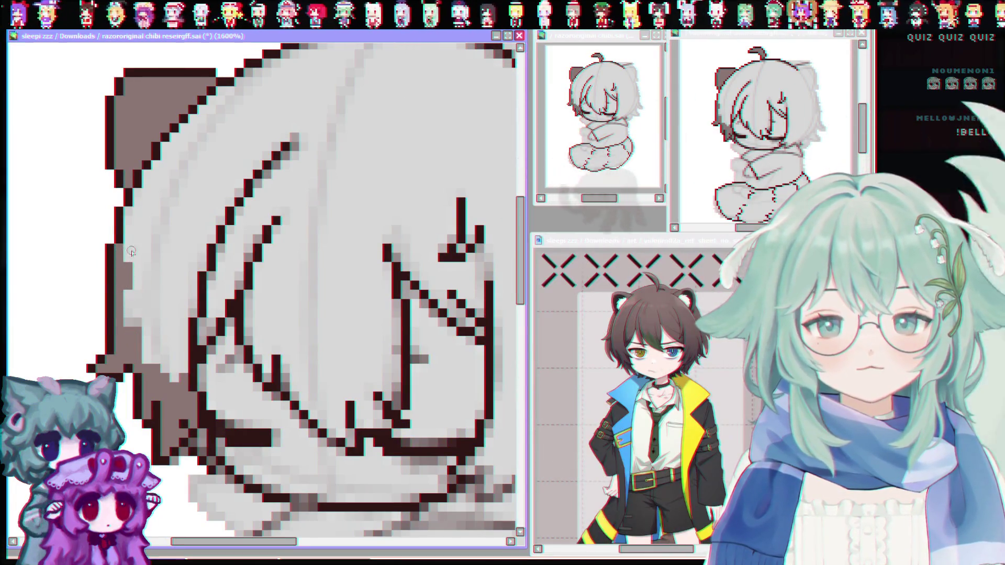
Fill the hair beside the ear and the leftover grey hair pixels with brown
left_click(147, 175)
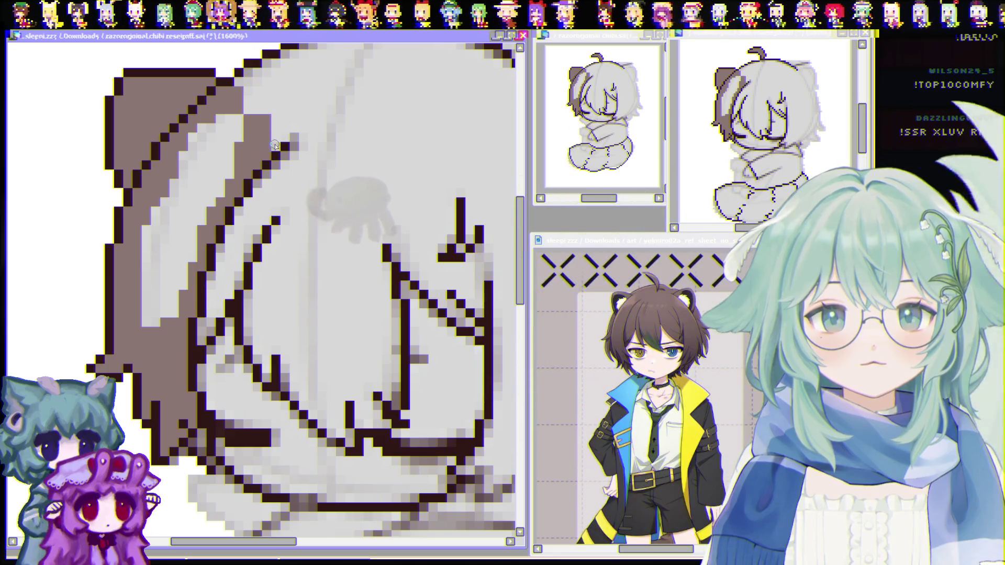
left_click(276, 117)
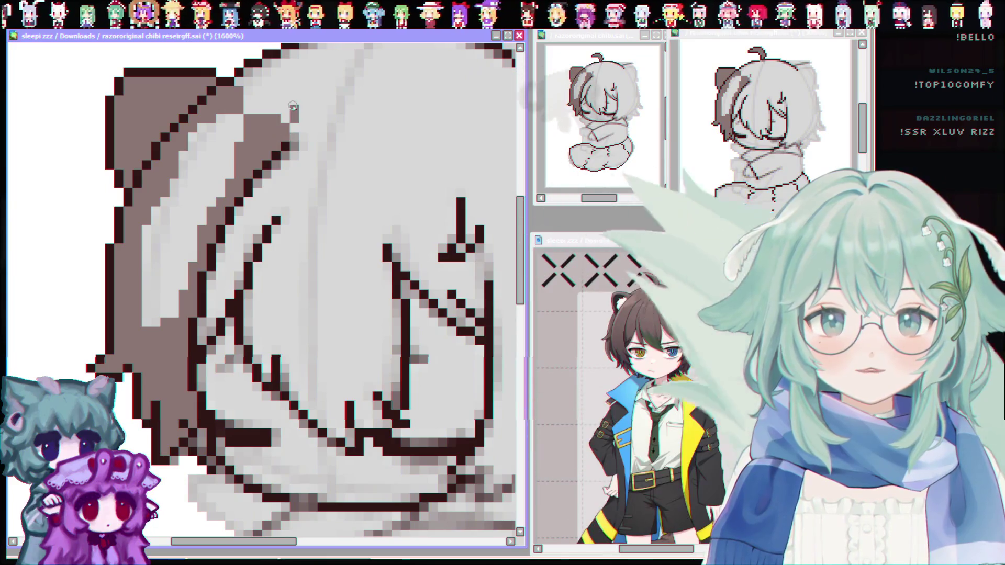
left_click(293, 105)
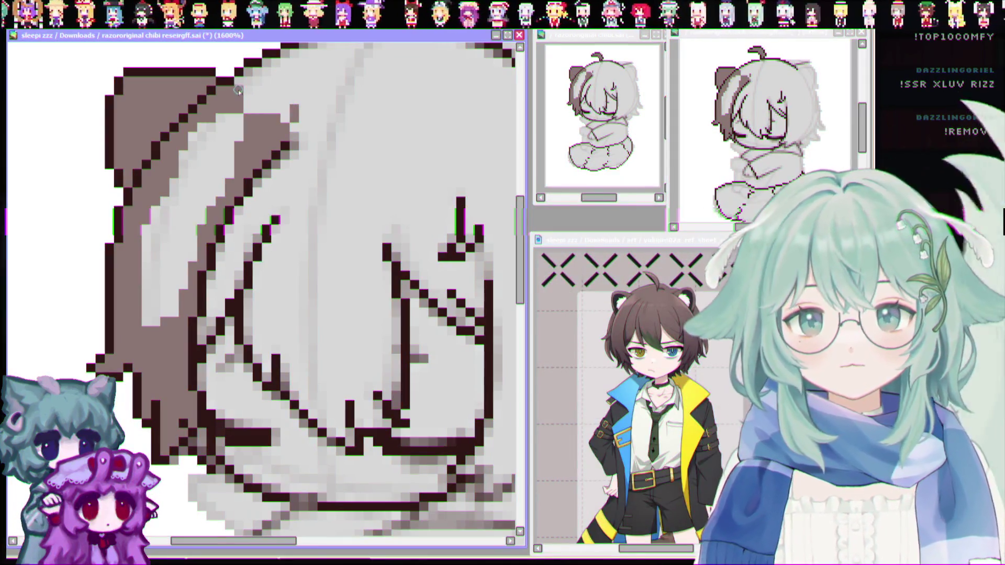
mouse_move(258, 114)
left_mouse_down()
mouse_move(273, 78)
mouse_move(273, 108)
left_mouse_up()
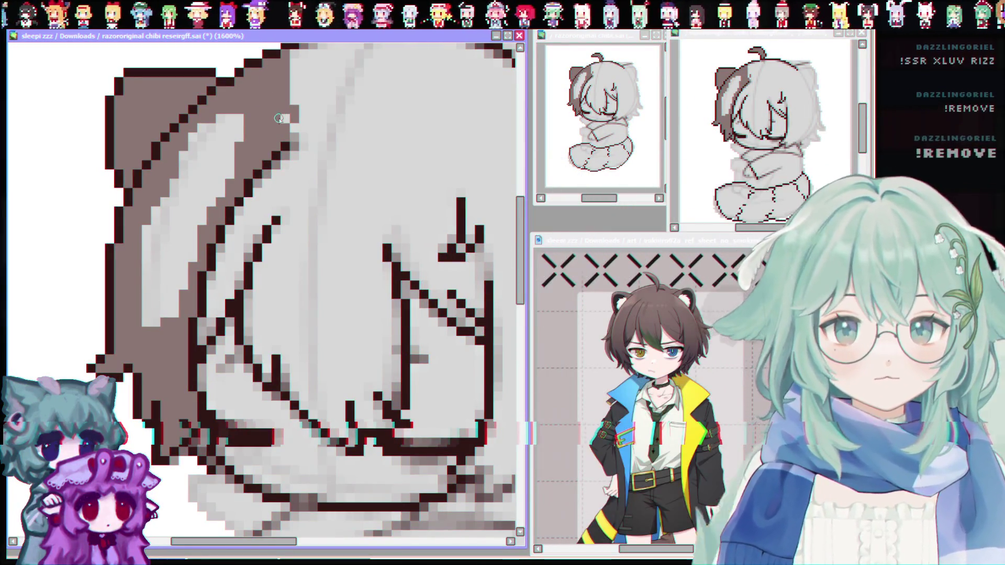
left_click_drag(303, 49, 295, 144)
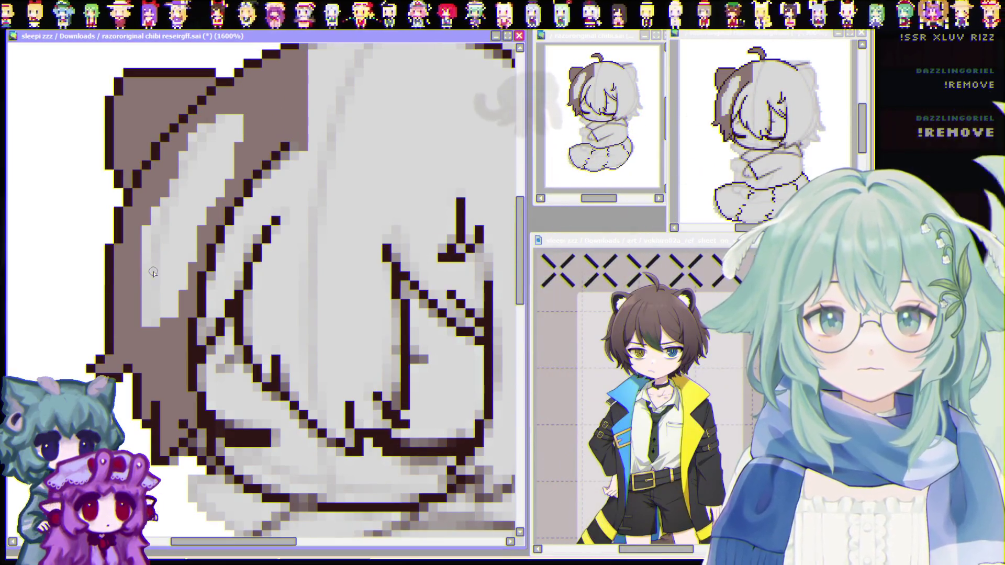
Cover the light patch in the hair and paint the ear's left and inner edges brown
mouse_move(156, 208)
left_mouse_down()
mouse_move(147, 250)
mouse_move(155, 279)
left_mouse_up()
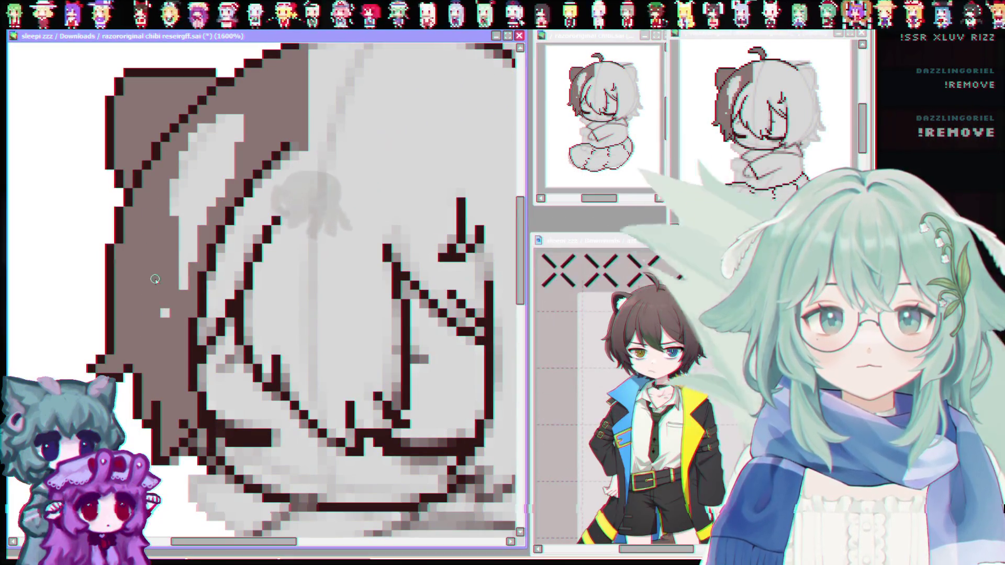
left_click(165, 313)
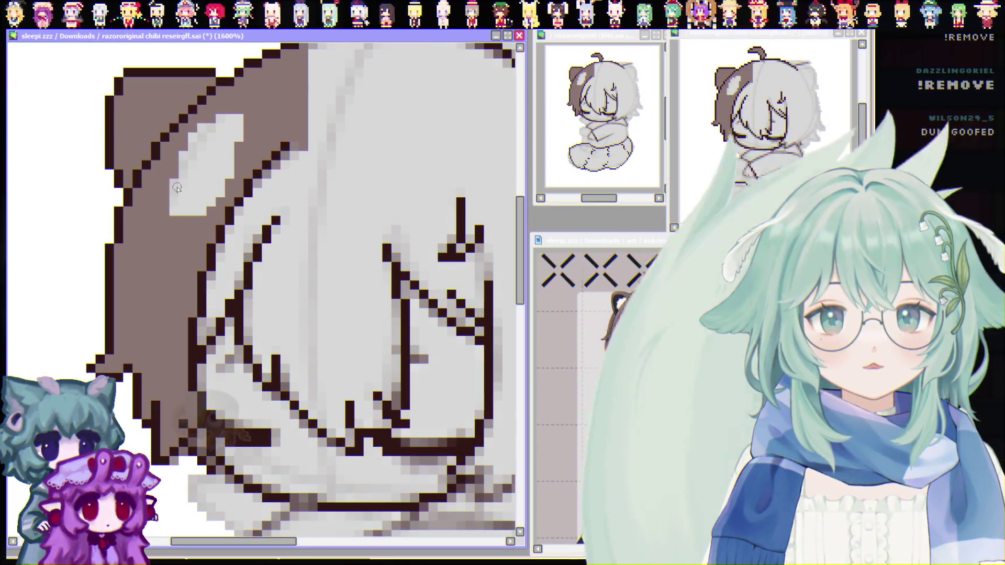
mouse_move(184, 222)
left_mouse_down()
mouse_move(192, 158)
mouse_move(213, 133)
left_mouse_up()
left_click_drag(213, 204, 238, 116)
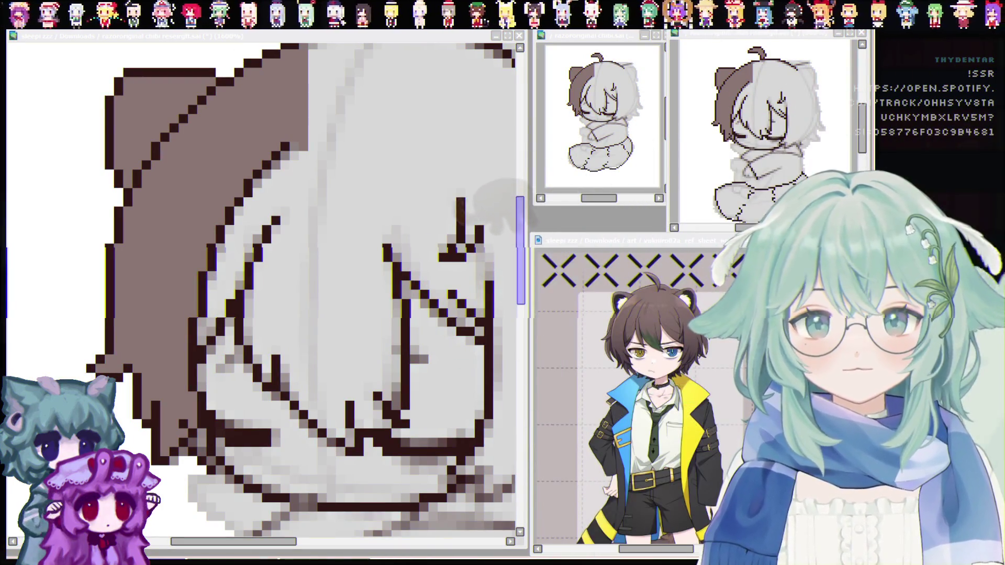
Paint a brown row along the head outline and fill below it, reverting a few pixels to grey
left_click(525, 238)
scroll(357, 217, "up", 3)
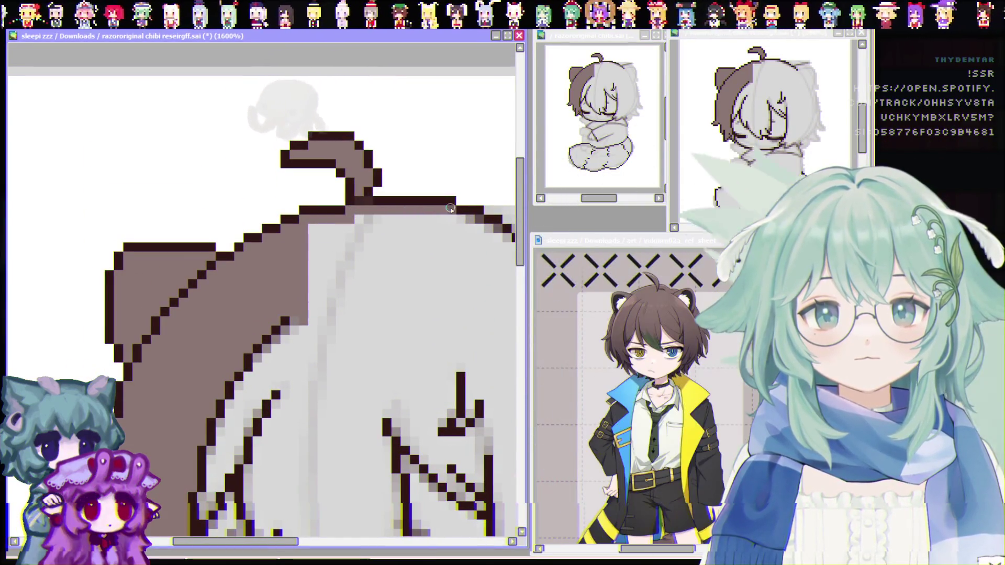
left_click_drag(321, 219, 364, 221)
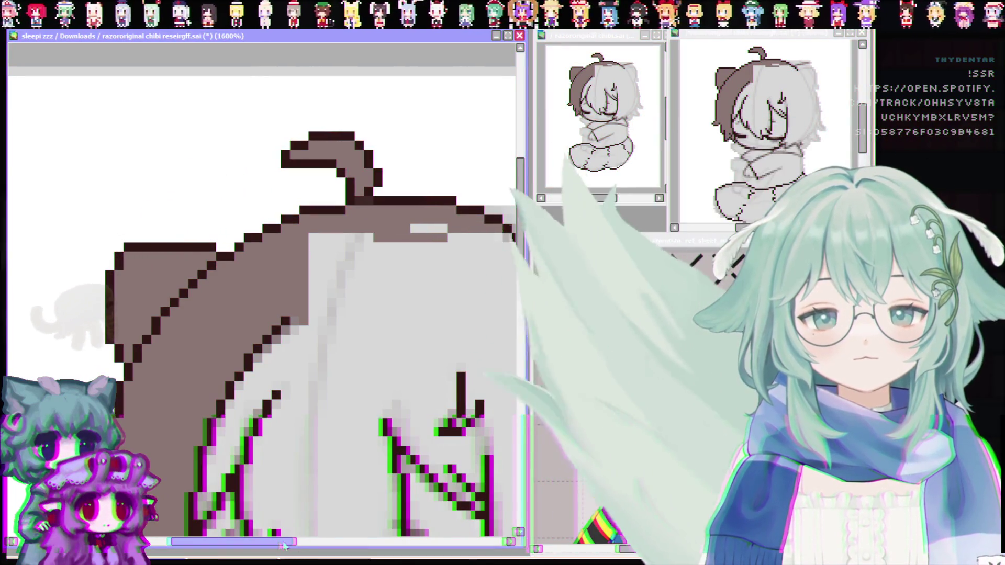
scroll(316, 536, "right", 3)
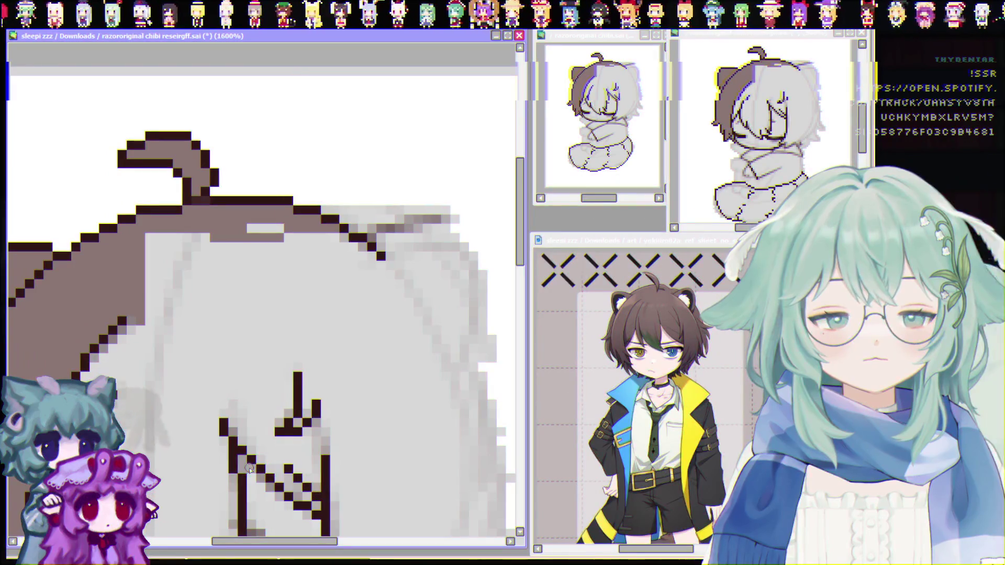
mouse_move(152, 245)
left_mouse_down()
mouse_move(215, 290)
mouse_move(172, 261)
mouse_move(251, 251)
mouse_move(276, 230)
mouse_move(323, 264)
mouse_move(342, 241)
mouse_move(377, 265)
mouse_move(314, 282)
left_mouse_up()
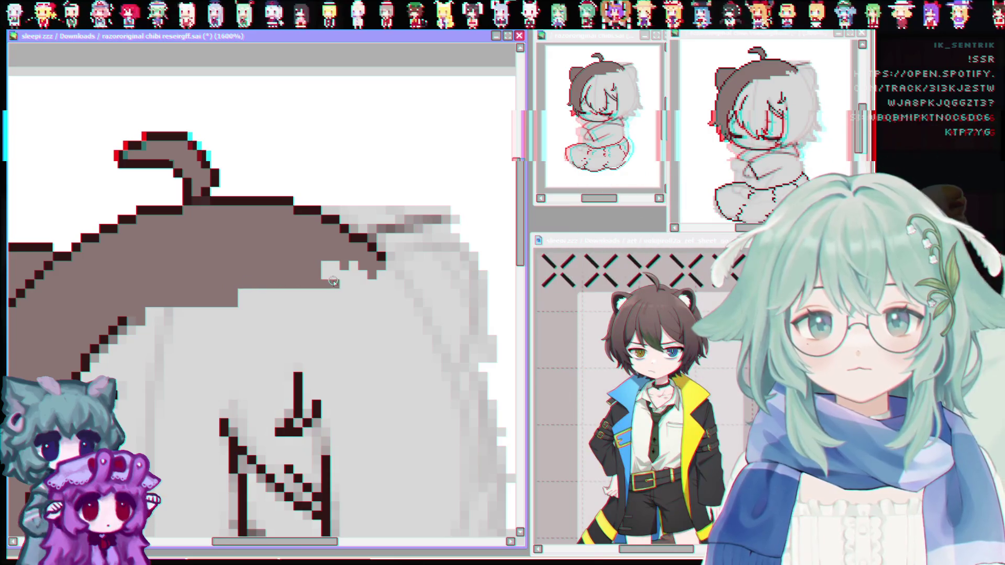
left_click_drag(333, 281, 364, 282)
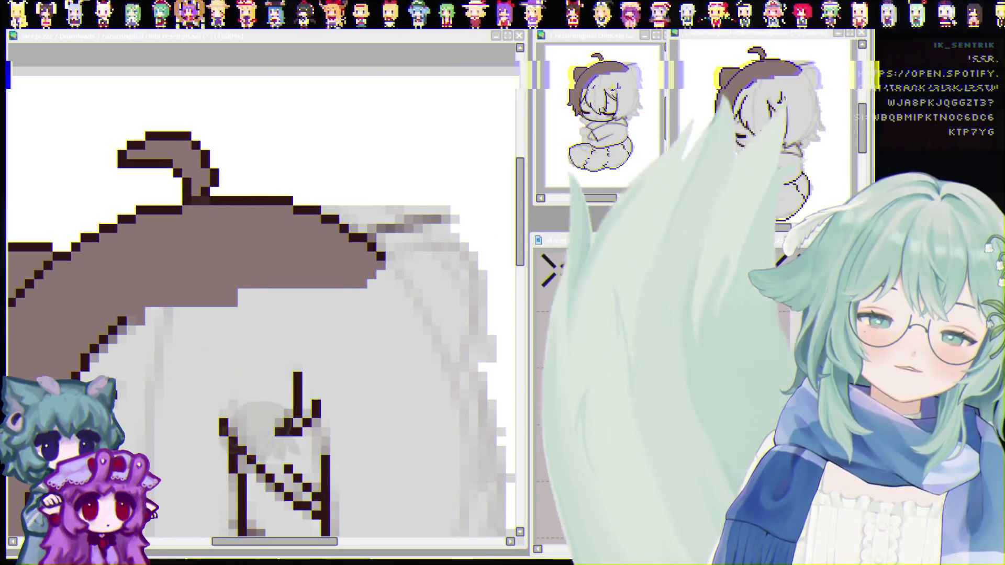
Extend the brown hair in a diagonal staircase down over the forehead and bangs
left_click(377, 291)
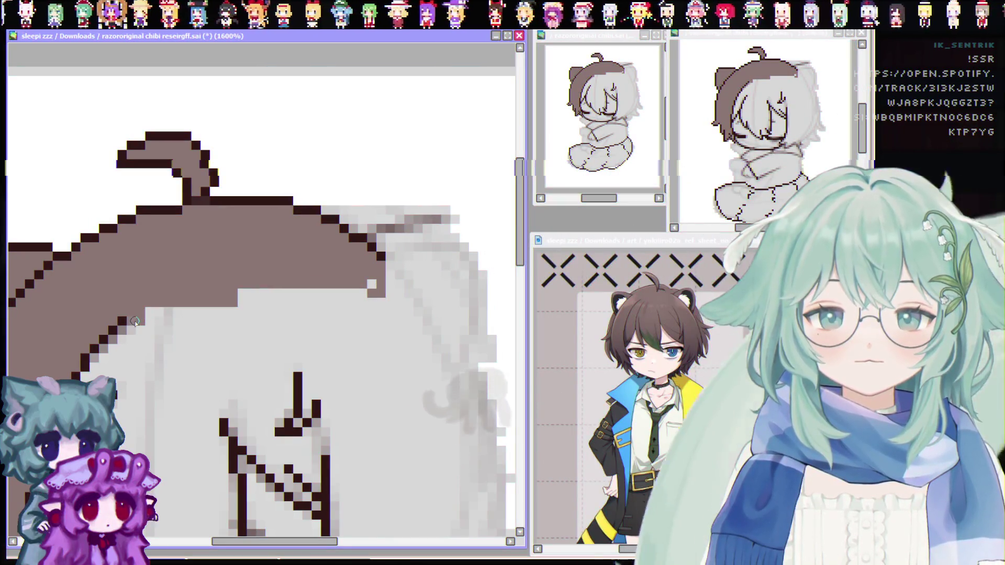
scroll(266, 543, "down", 2)
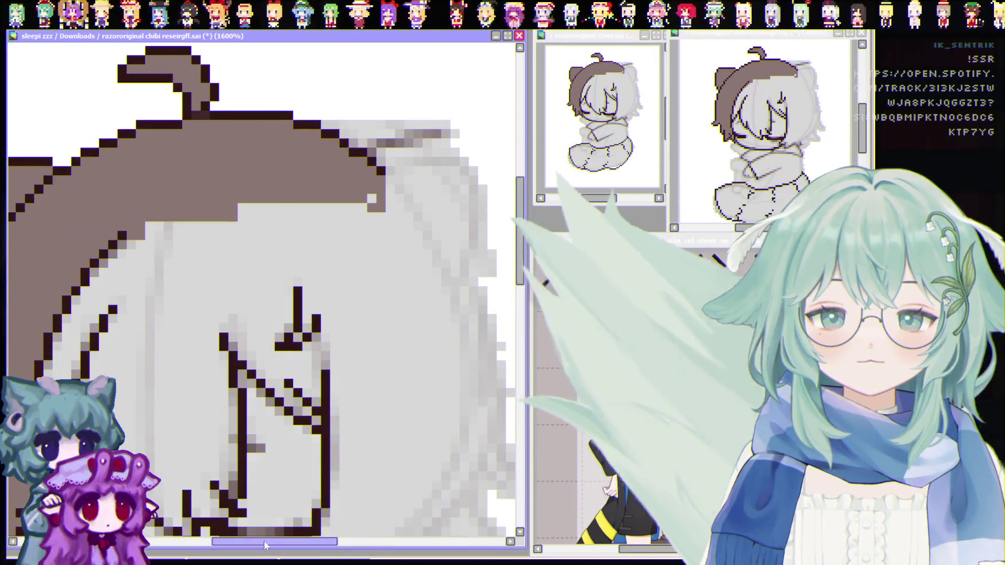
left_click_drag(266, 543, 240, 542)
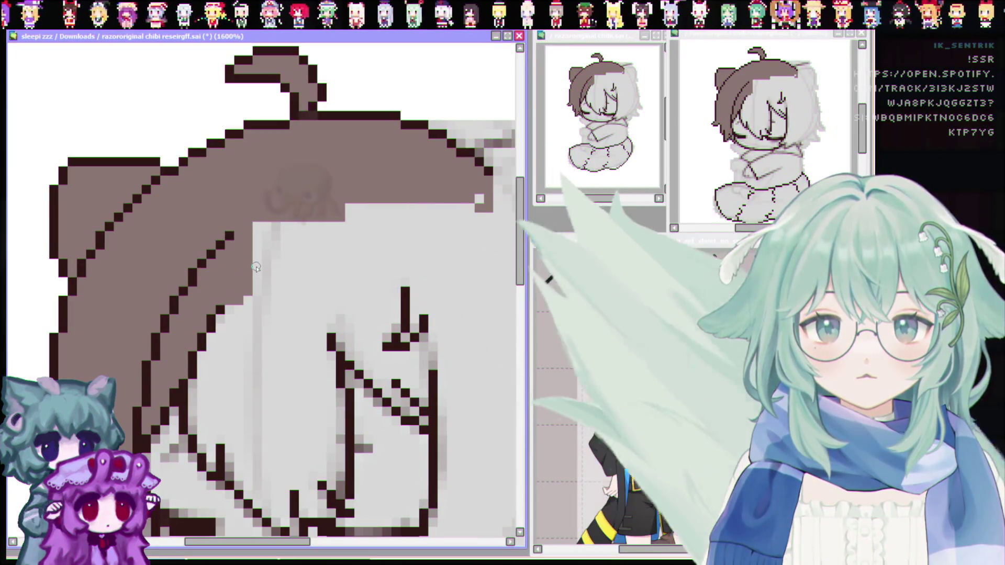
left_click_drag(275, 261, 357, 200)
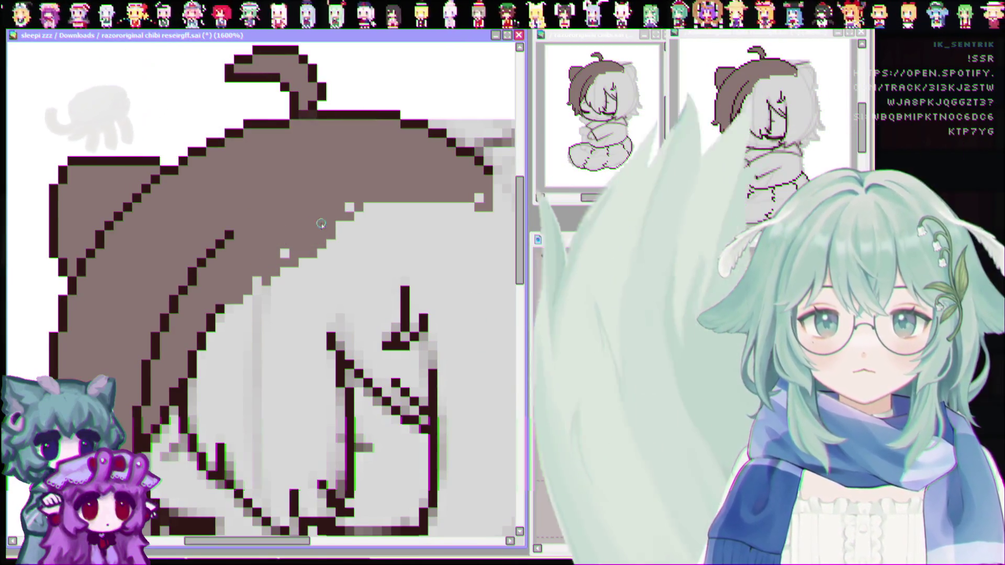
left_click(284, 253)
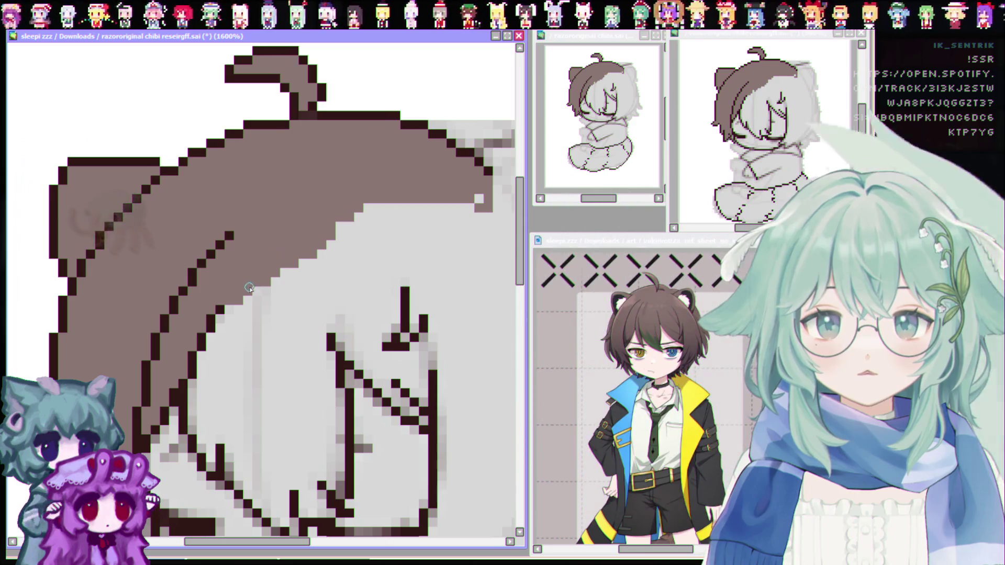
scroll(200, 505, "right", 5)
mouse_move(207, 221)
left_mouse_down()
mouse_move(308, 217)
mouse_move(331, 212)
mouse_move(331, 200)
left_mouse_up()
left_click_drag(198, 240, 280, 225)
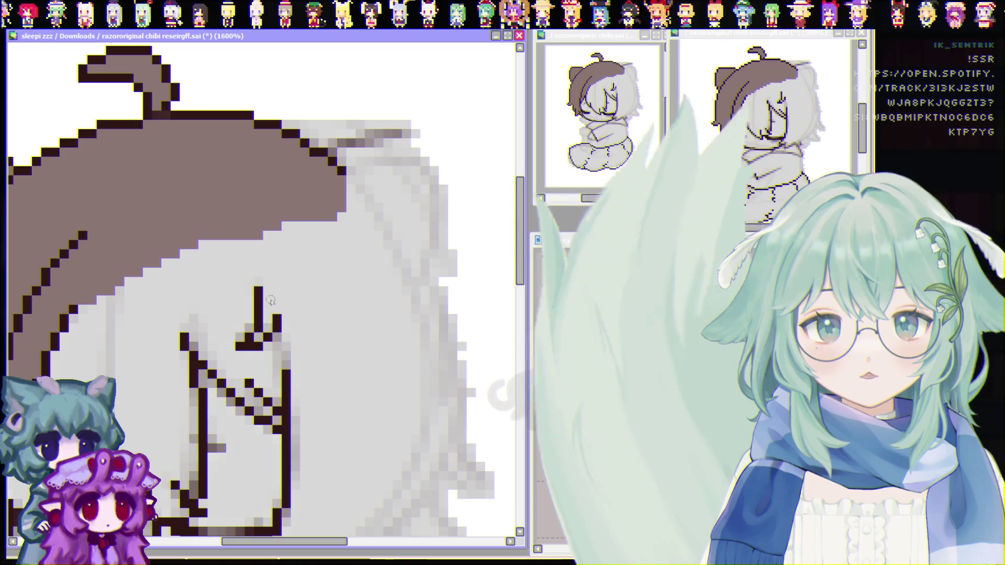
left_click_drag(335, 542, 303, 542)
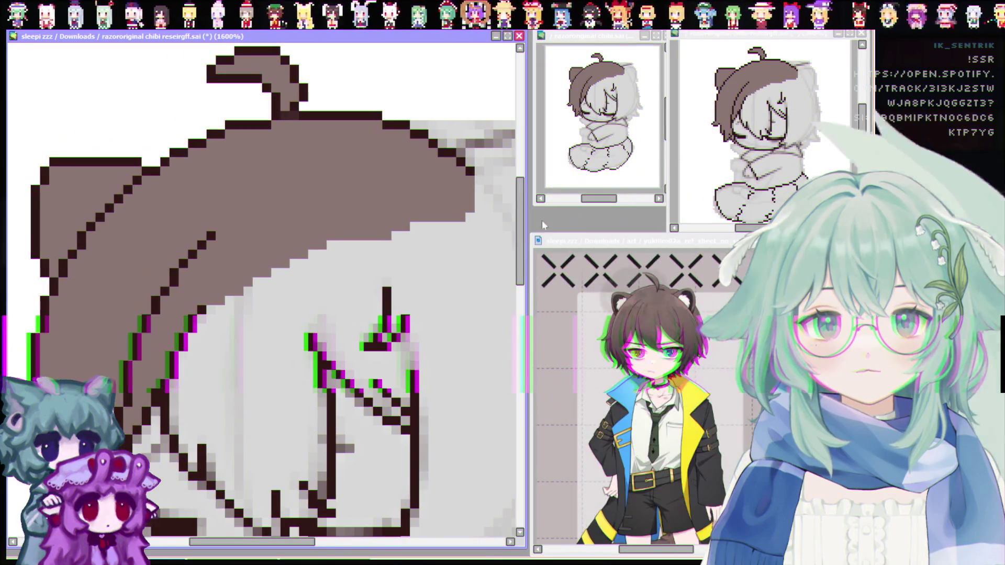
left_click_drag(526, 234, 522, 252)
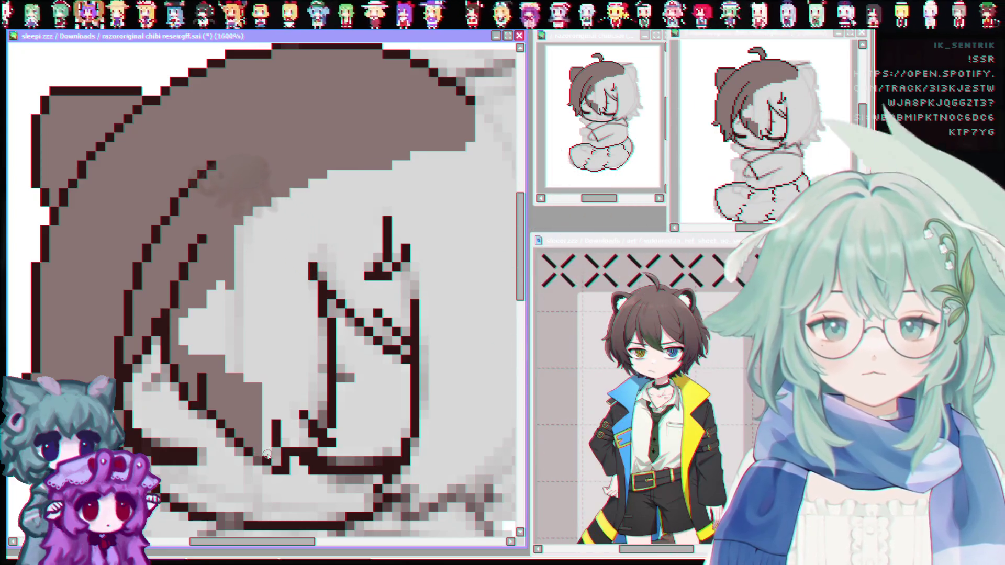
Extend the brown down the bangs and over the grey strip beside the face
left_click_drag(266, 398, 272, 432)
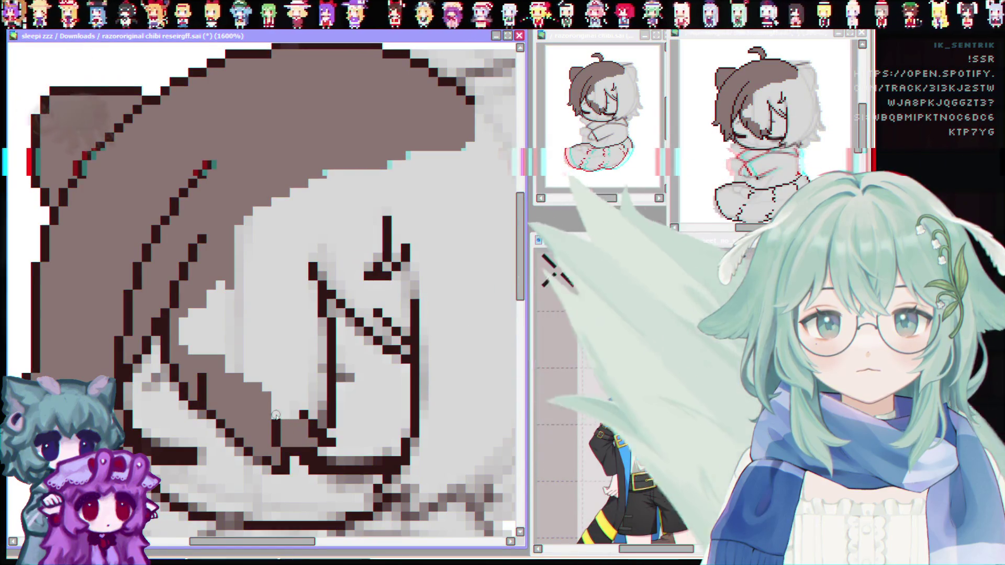
left_click(285, 393)
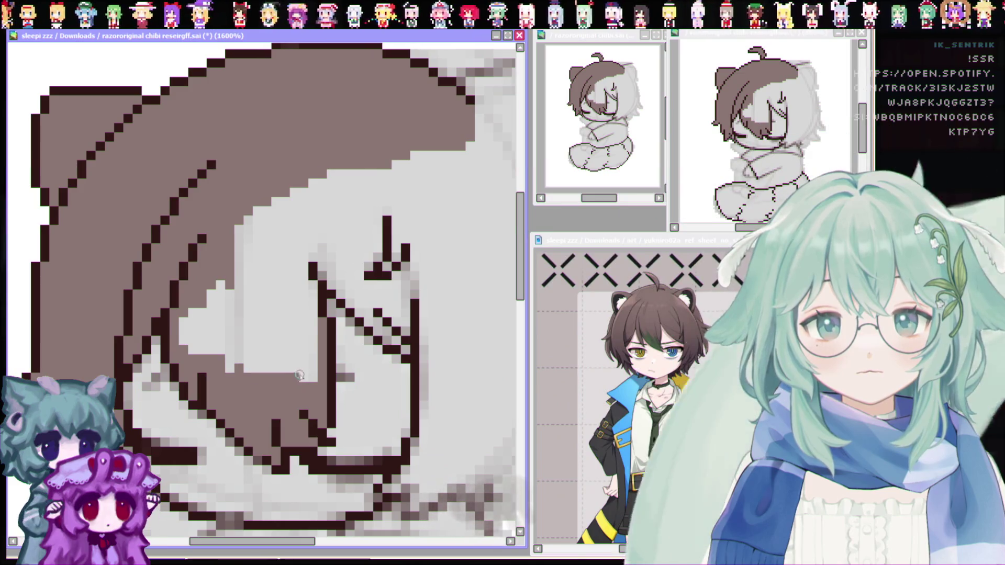
left_click_drag(302, 267, 290, 367)
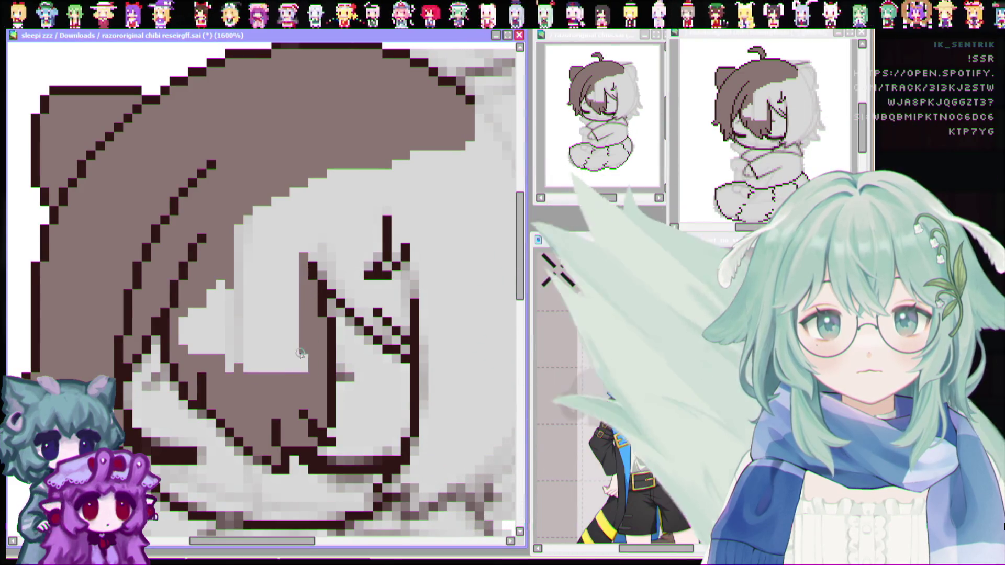
left_click_drag(190, 306, 191, 346)
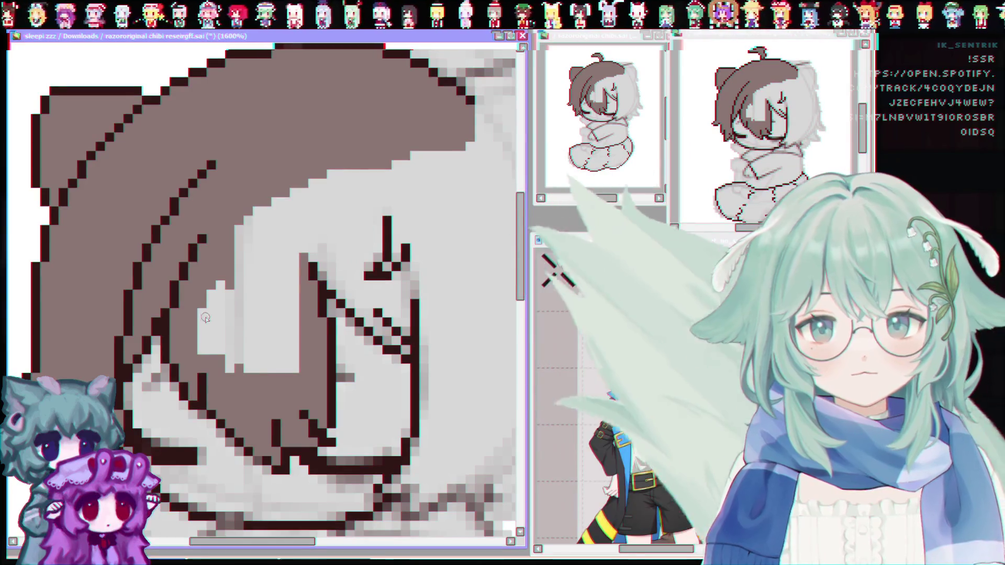
mouse_move(212, 287)
left_mouse_down()
mouse_move(222, 361)
mouse_move(242, 337)
mouse_move(288, 338)
left_mouse_up()
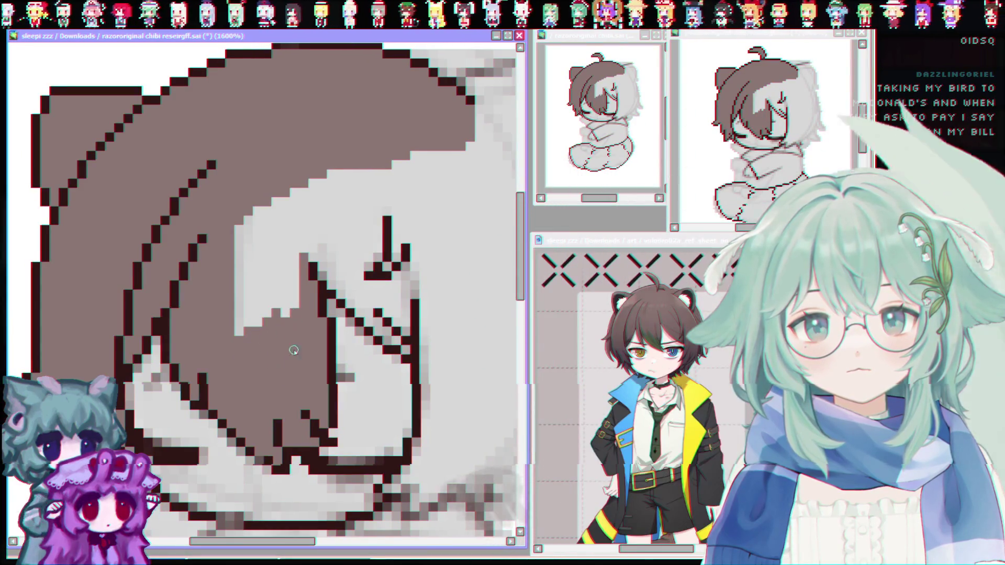
mouse_move(288, 339)
left_mouse_down()
mouse_move(260, 333)
mouse_move(238, 267)
left_mouse_up()
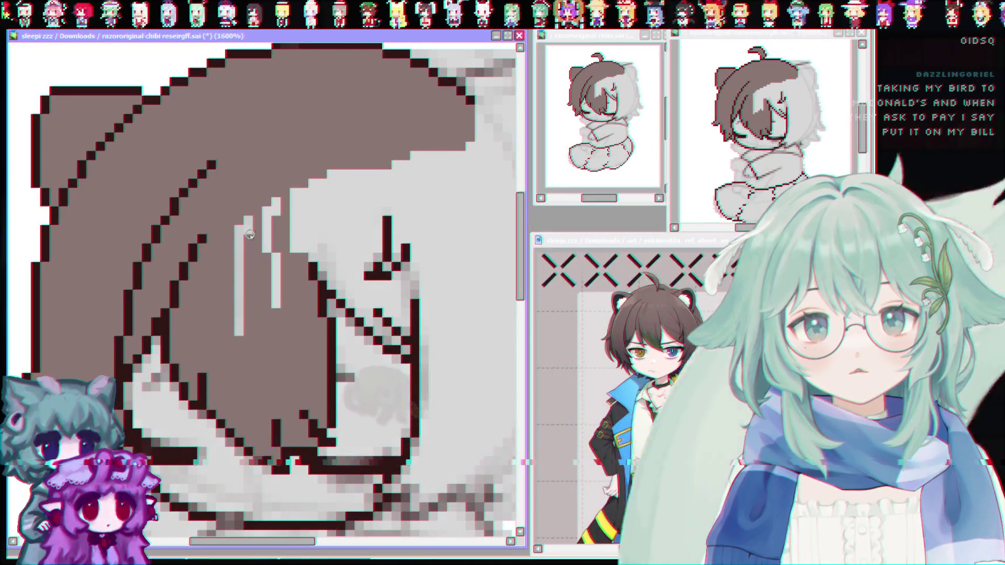
left_click_drag(237, 344, 275, 235)
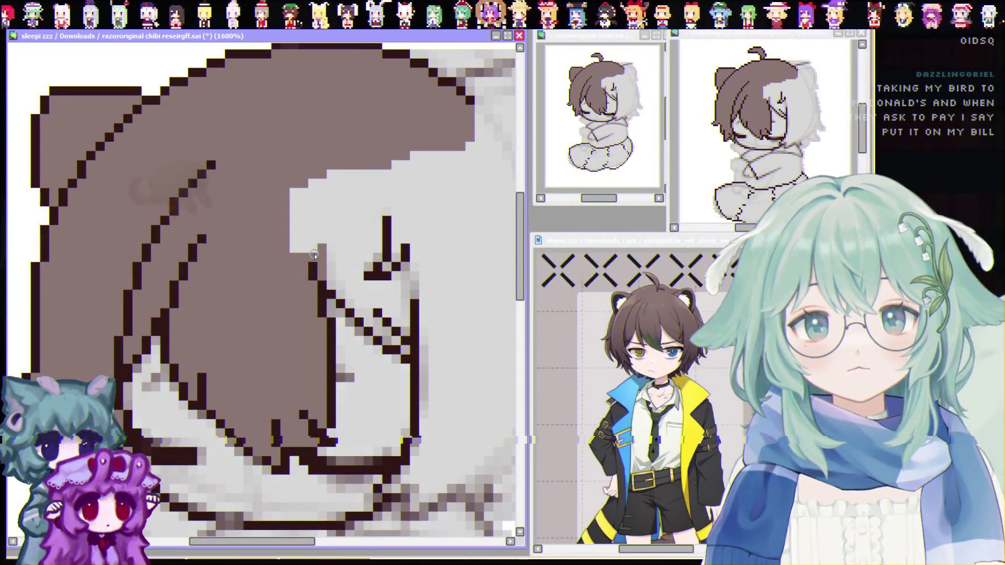
Widen the hair with extra brown rows and columns over the remaining grey band
left_click_drag(314, 254, 291, 246)
left_click_drag(362, 254, 339, 252)
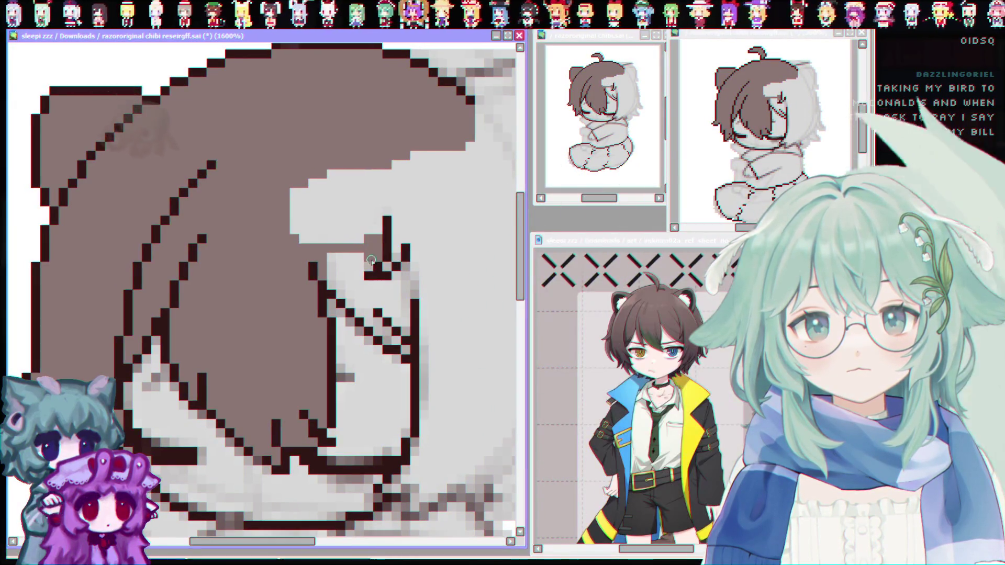
left_click_drag(334, 265, 330, 247)
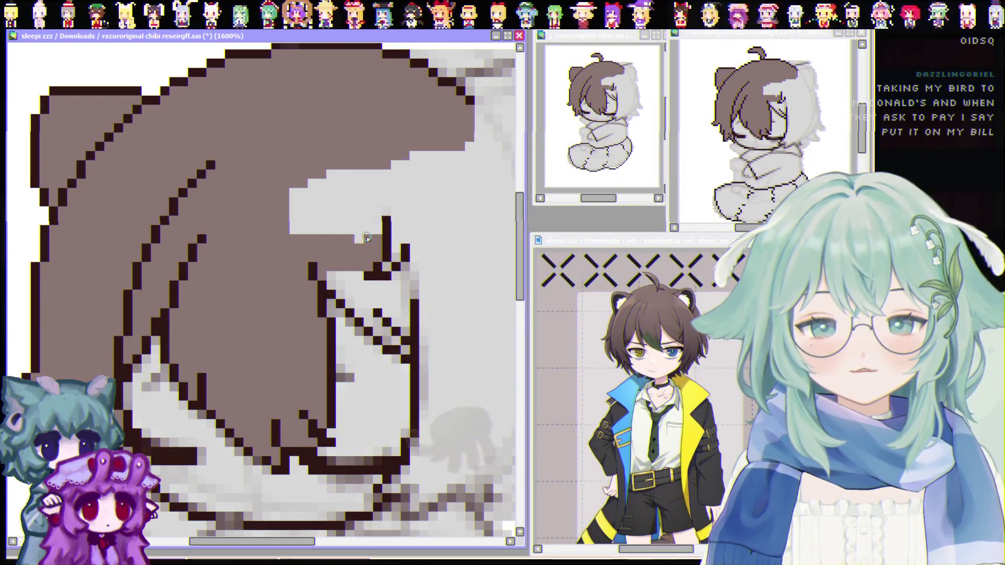
left_click_drag(354, 221, 288, 223)
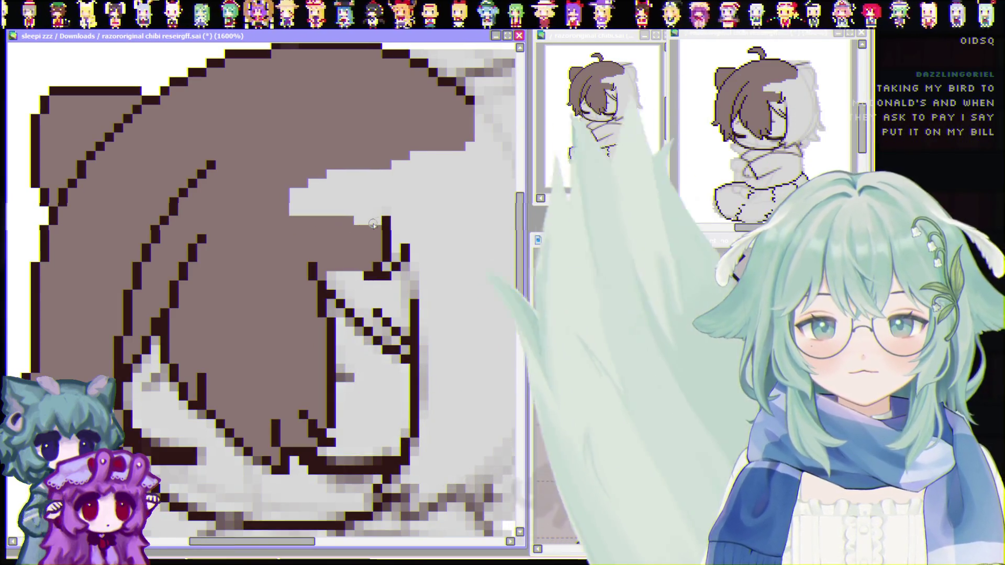
left_click_drag(294, 210, 389, 212)
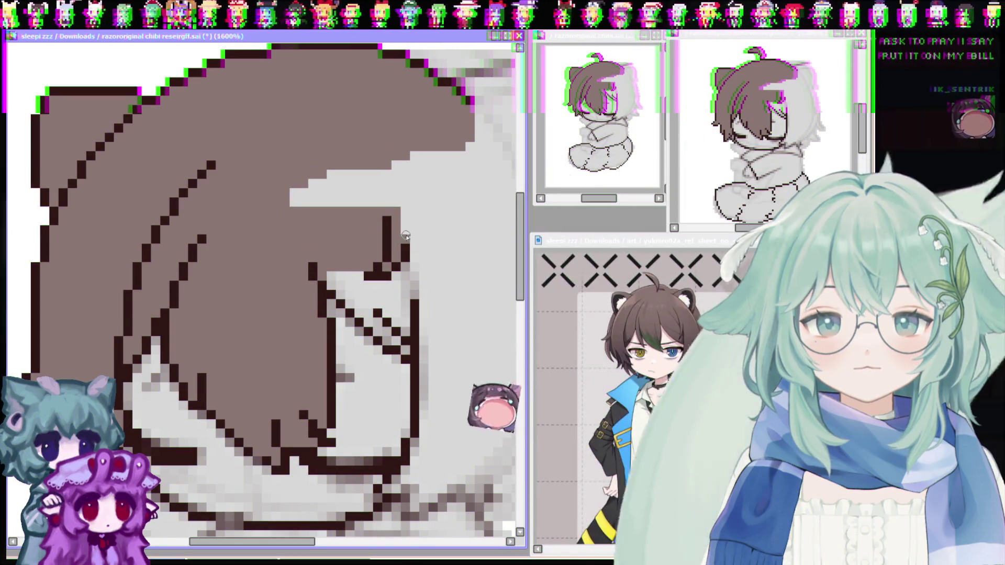
left_click_drag(405, 237, 405, 210)
mouse_move(344, 193)
left_mouse_down()
mouse_move(390, 189)
mouse_move(390, 177)
mouse_move(408, 185)
left_mouse_up()
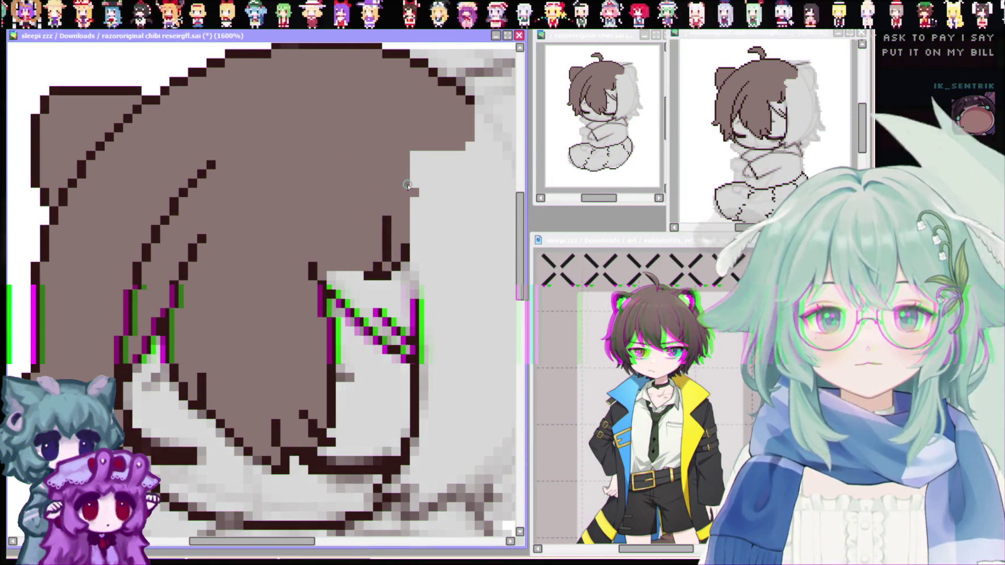
left_click_drag(296, 547, 306, 547)
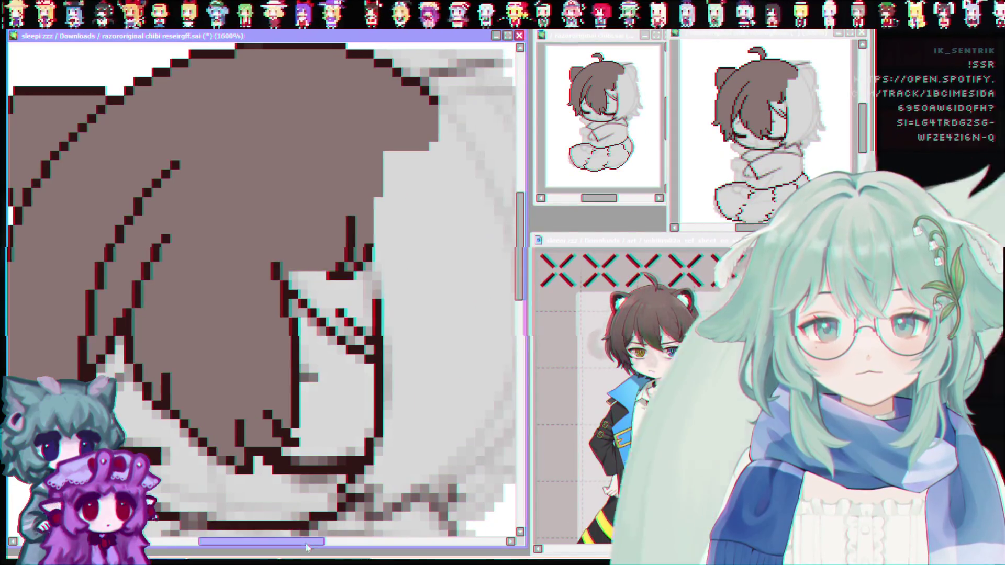
Fill grey gaps at the hair edge brown and turn part of the dark line pale
scroll(294, 200, "down", 3)
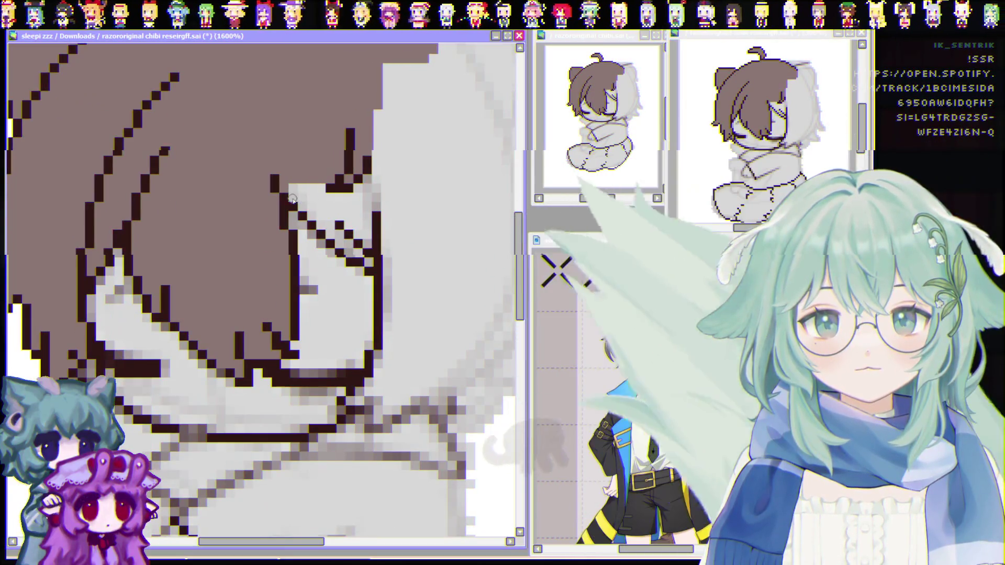
left_click_drag(304, 199, 320, 206)
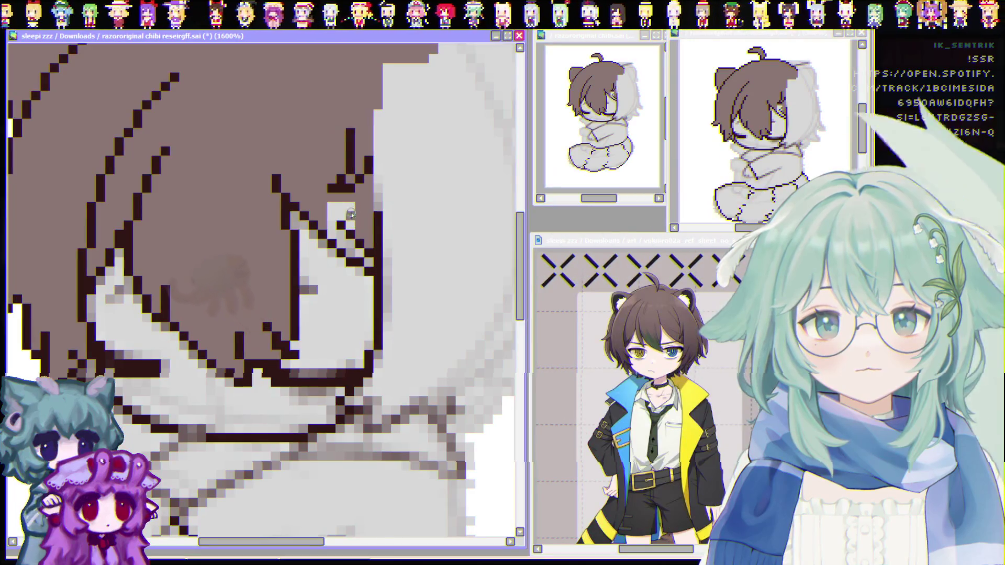
left_click(332, 204)
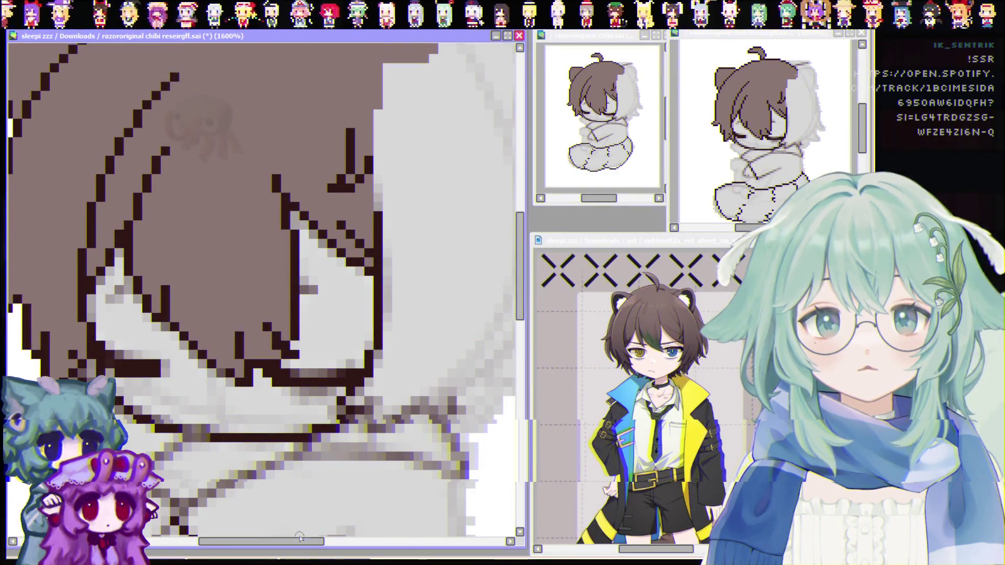
left_click_drag(299, 540, 279, 541)
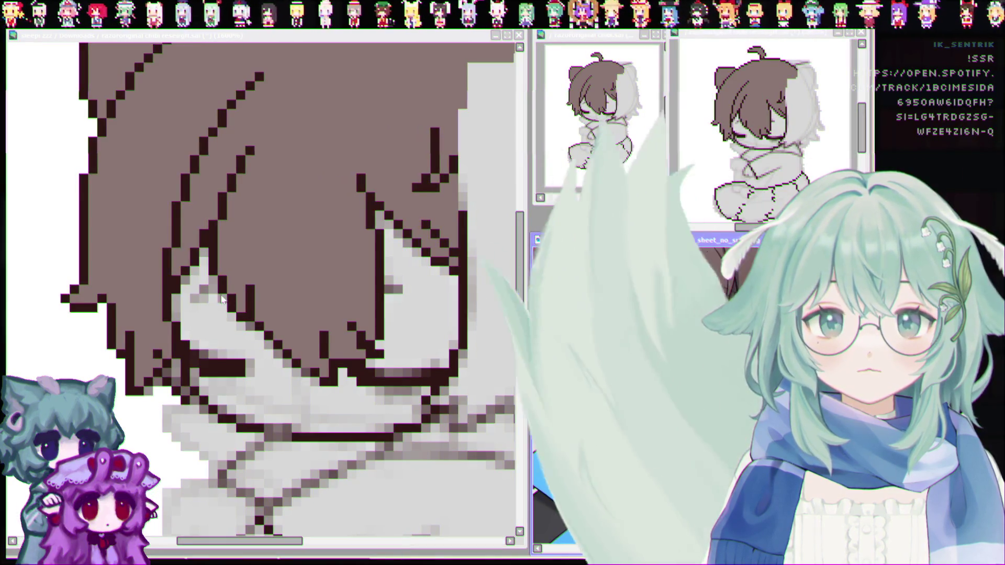
left_click_drag(380, 214, 380, 256)
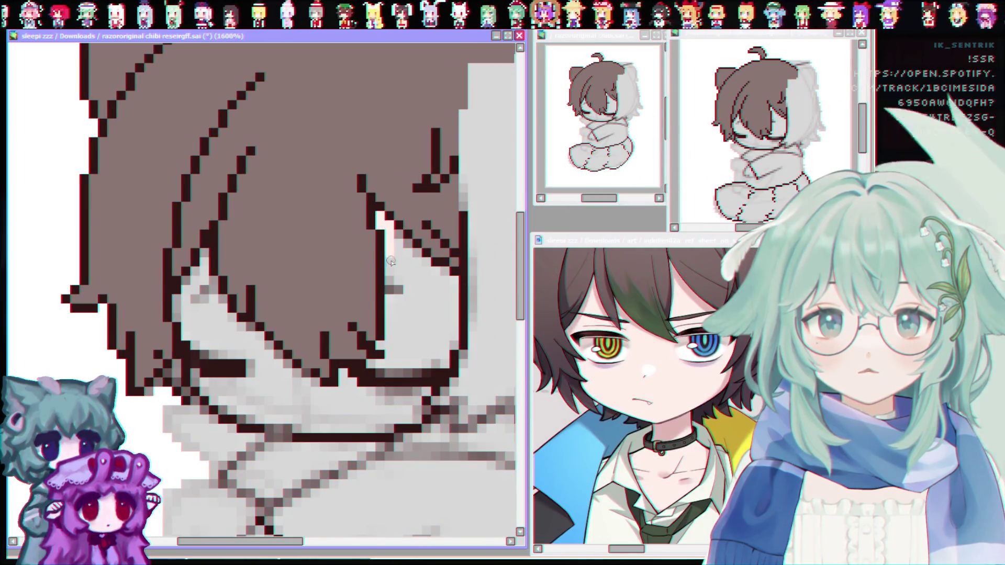
mouse_move(389, 277)
left_mouse_down()
mouse_move(407, 243)
mouse_move(437, 276)
mouse_move(444, 310)
left_mouse_up()
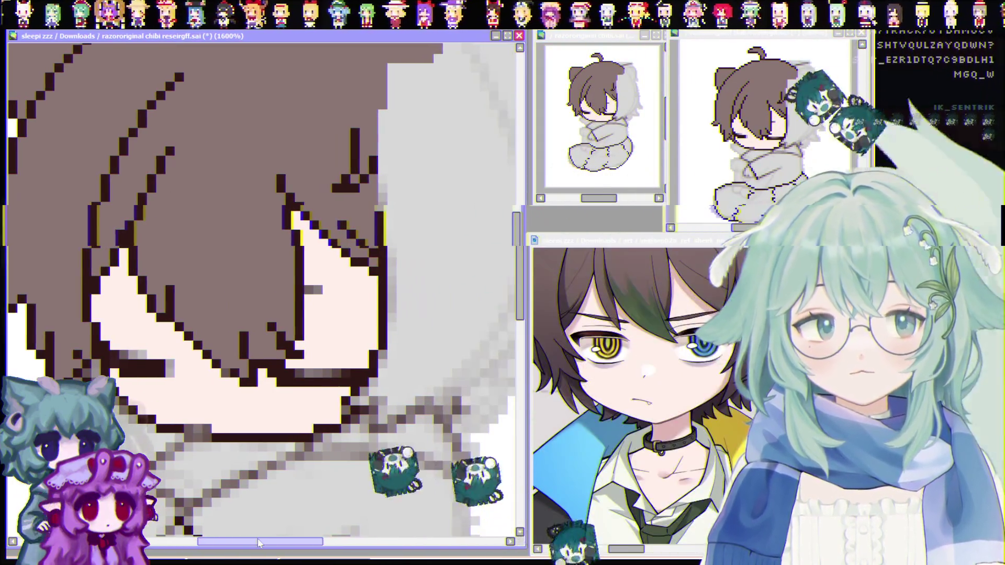
Paint brown strips along the hair's outer edge, extending it rightward
left_click_drag(239, 542, 248, 543)
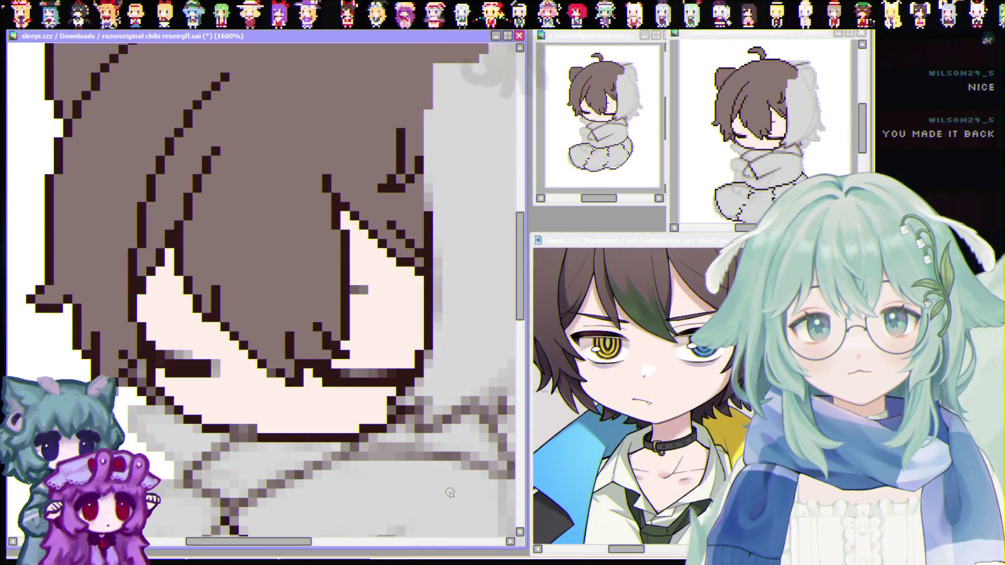
left_click_drag(522, 311, 522, 299)
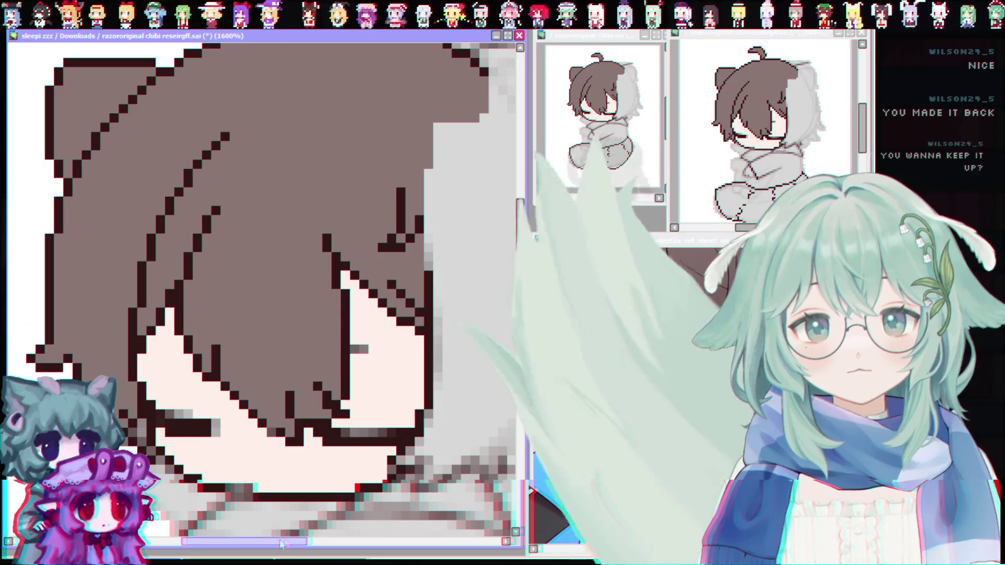
left_click_drag(282, 542, 322, 542)
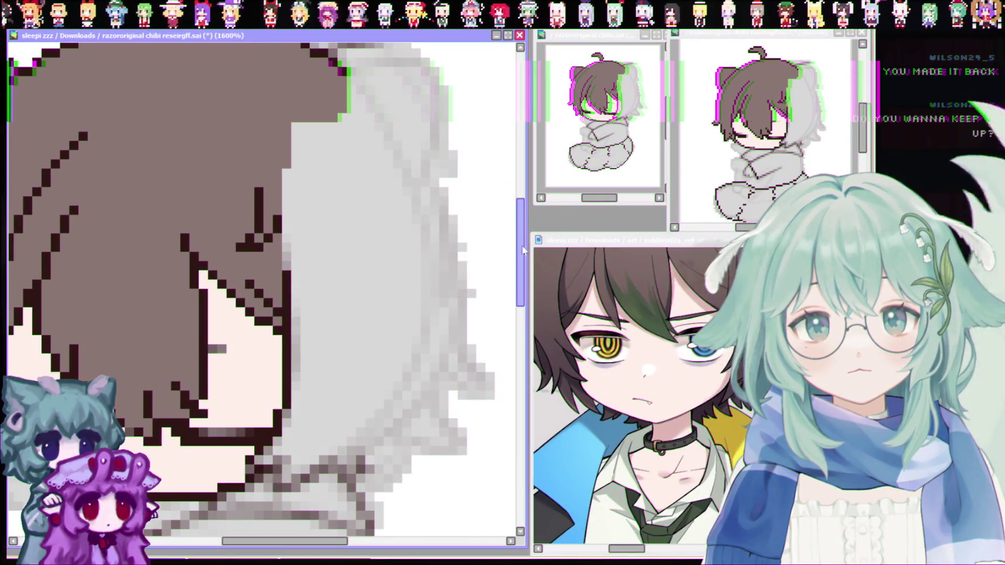
mouse_move(521, 257)
left_mouse_down()
mouse_move(527, 226)
mouse_move(526, 258)
left_mouse_up()
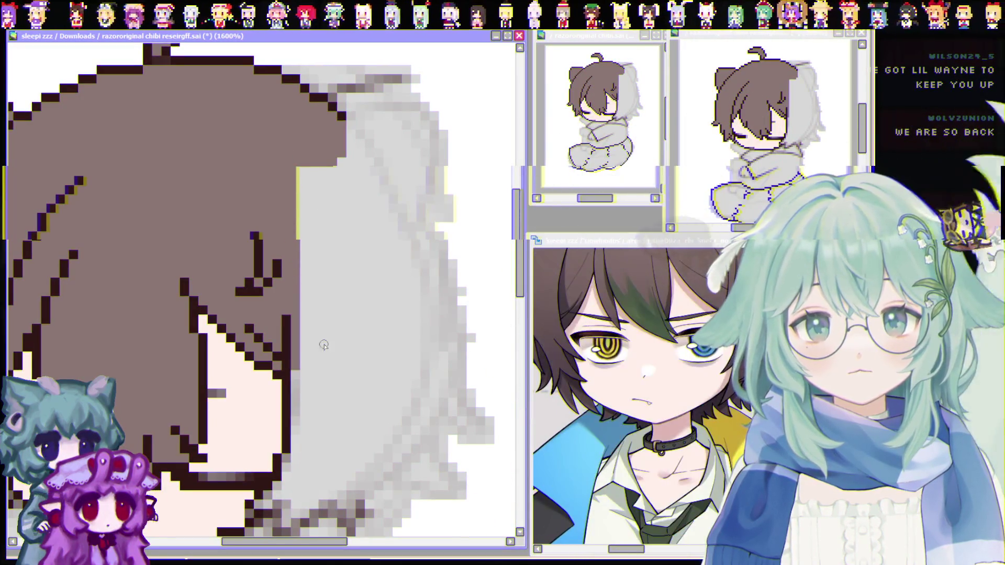
left_click_drag(312, 371, 305, 185)
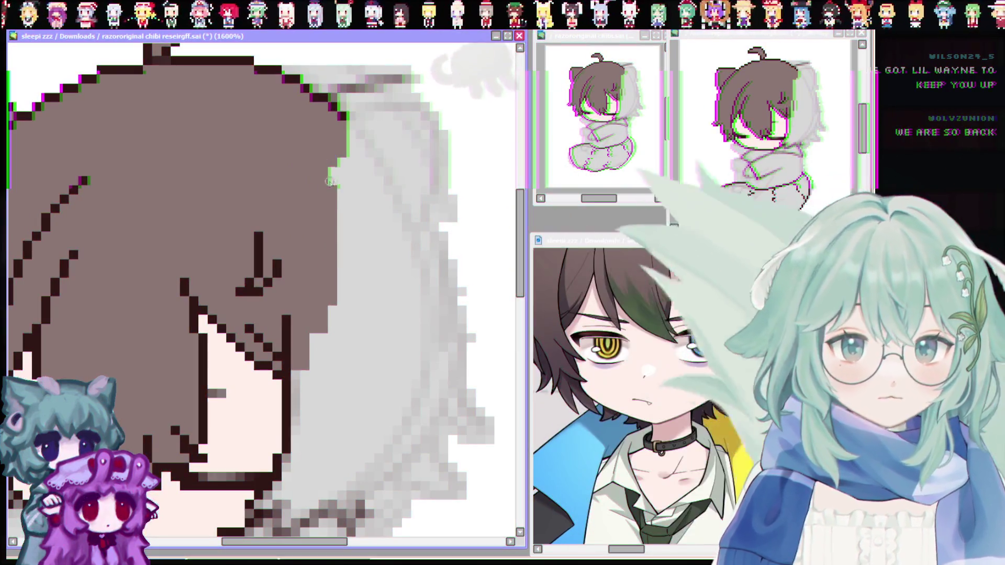
mouse_move(348, 121)
left_mouse_down()
mouse_move(367, 285)
mouse_move(373, 279)
mouse_move(353, 330)
left_mouse_up()
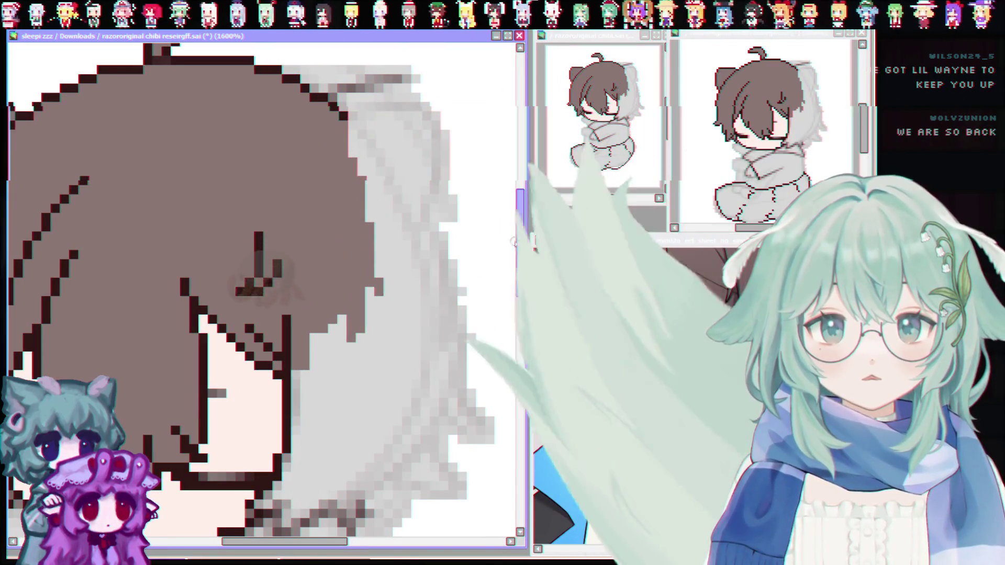
Push the brown further into the grey edge and cover leftover pale pixels
scroll(388, 333, "down", 2)
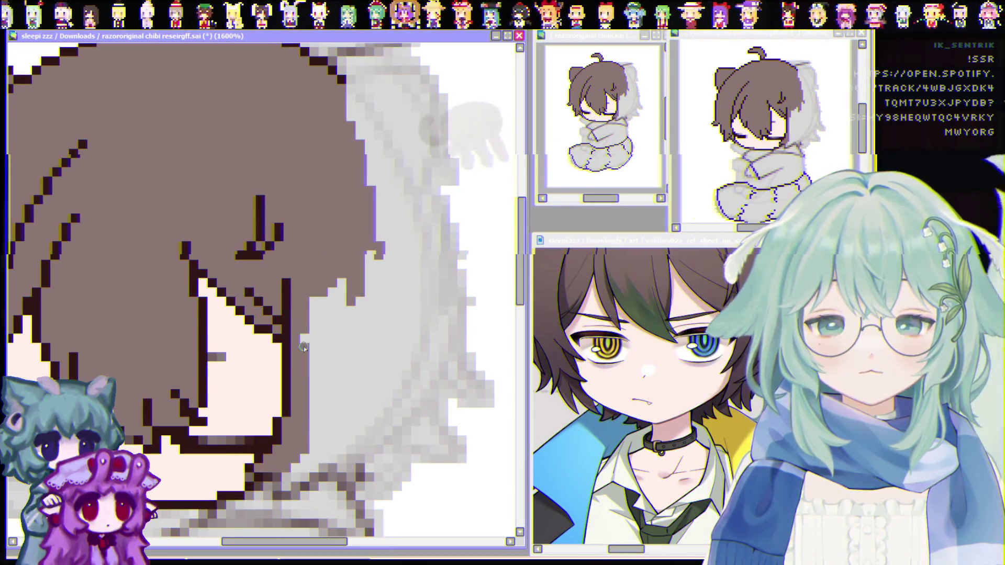
left_click_drag(314, 281, 331, 441)
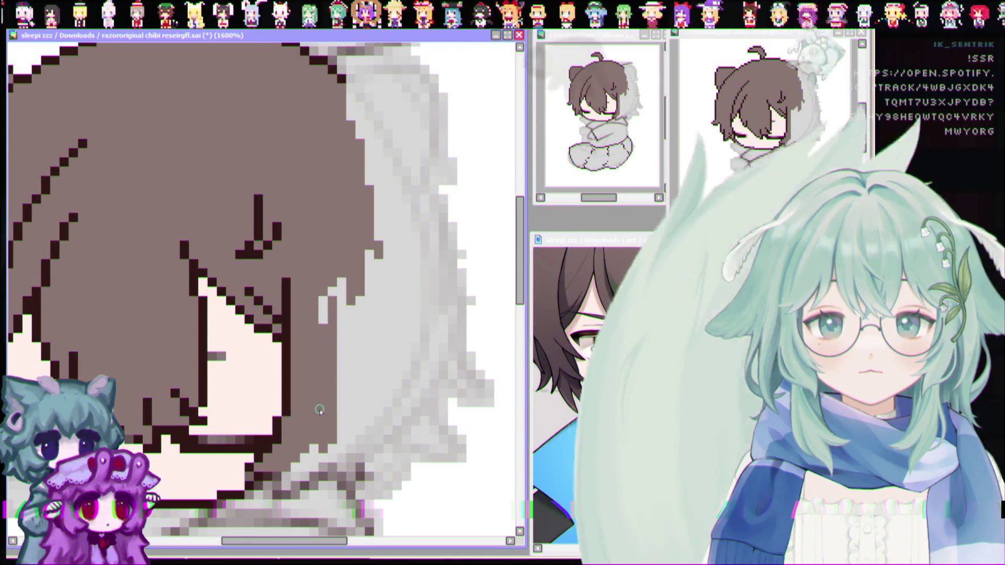
left_click_drag(327, 304, 368, 361)
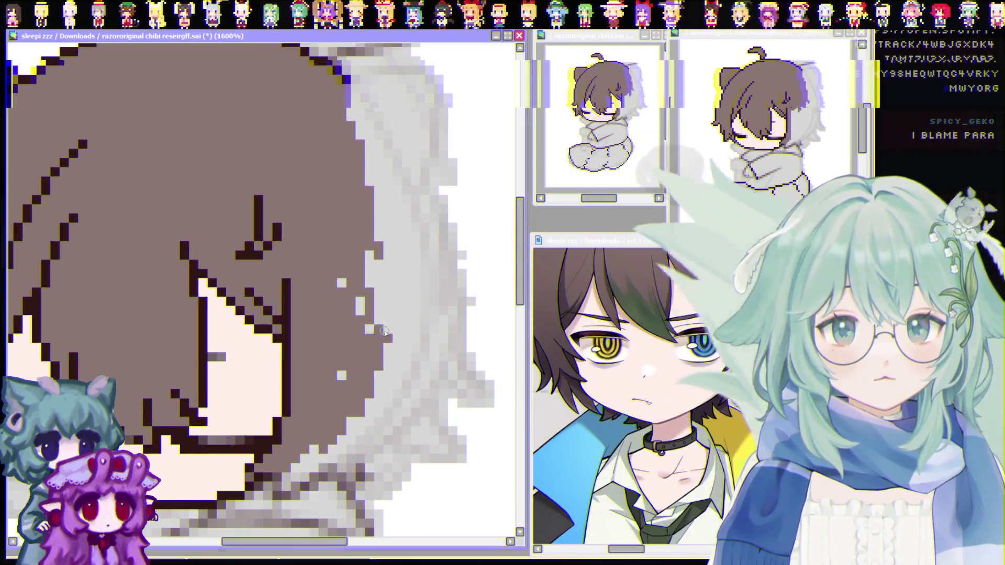
left_click_drag(355, 298, 341, 265)
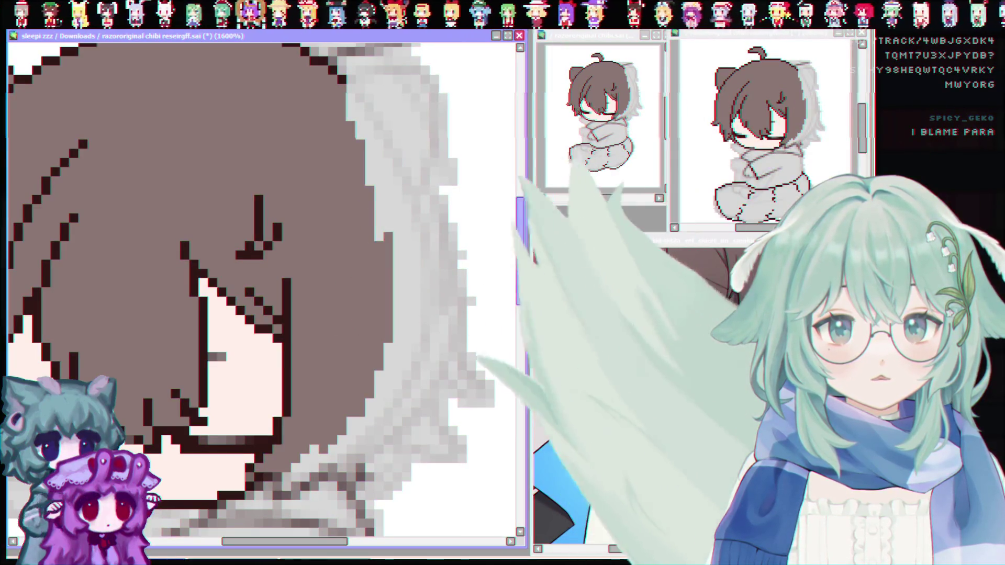
scroll(493, 254, "up", 3)
scroll(378, 268, "down", 1)
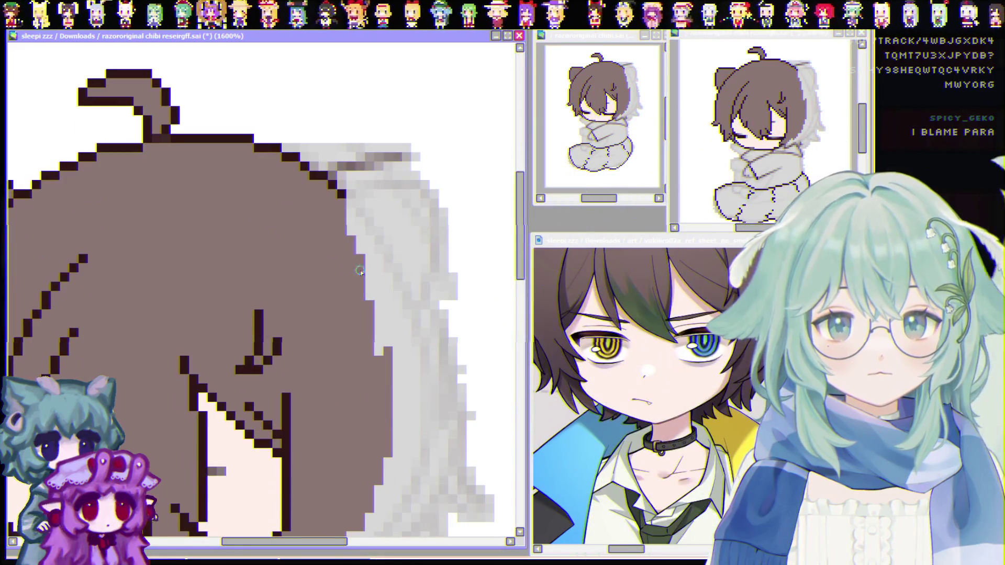
Grow the brown hair into the grey right edge and add dark outline pixels below the face
mouse_move(376, 267)
left_mouse_down()
mouse_move(367, 246)
mouse_move(383, 283)
left_mouse_up()
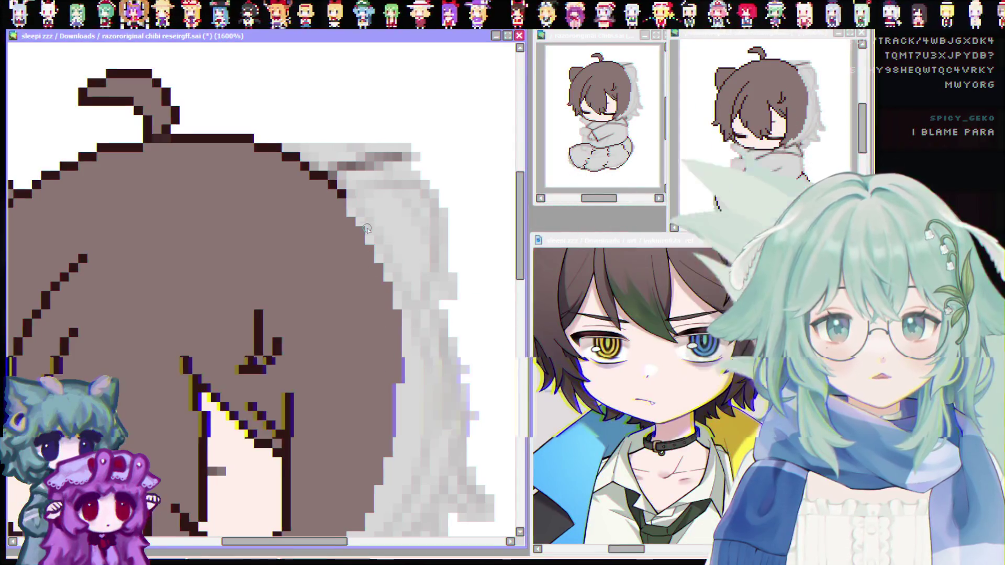
mouse_move(351, 210)
left_mouse_down()
mouse_move(385, 265)
mouse_move(403, 327)
left_mouse_up()
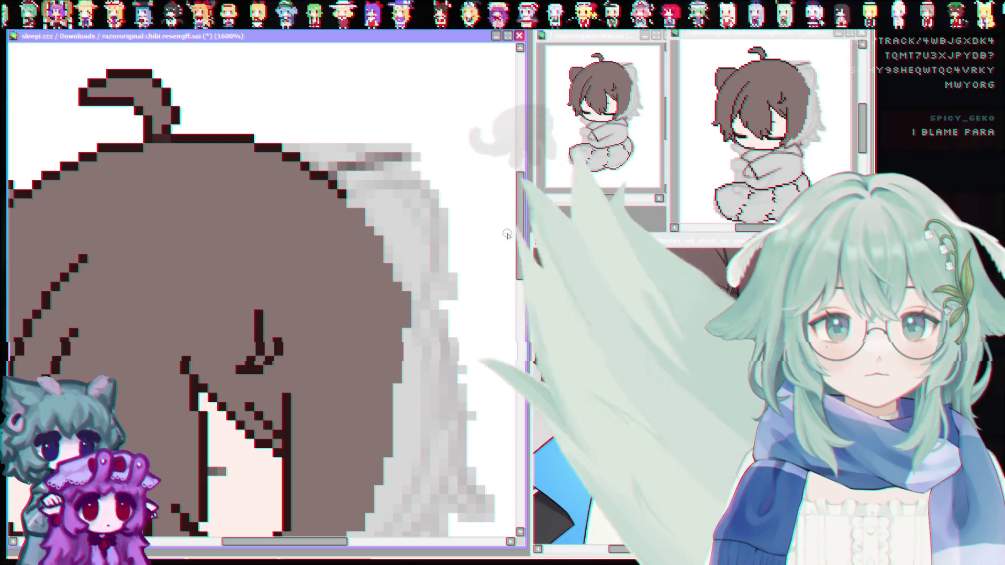
scroll(515, 264, "down", 3)
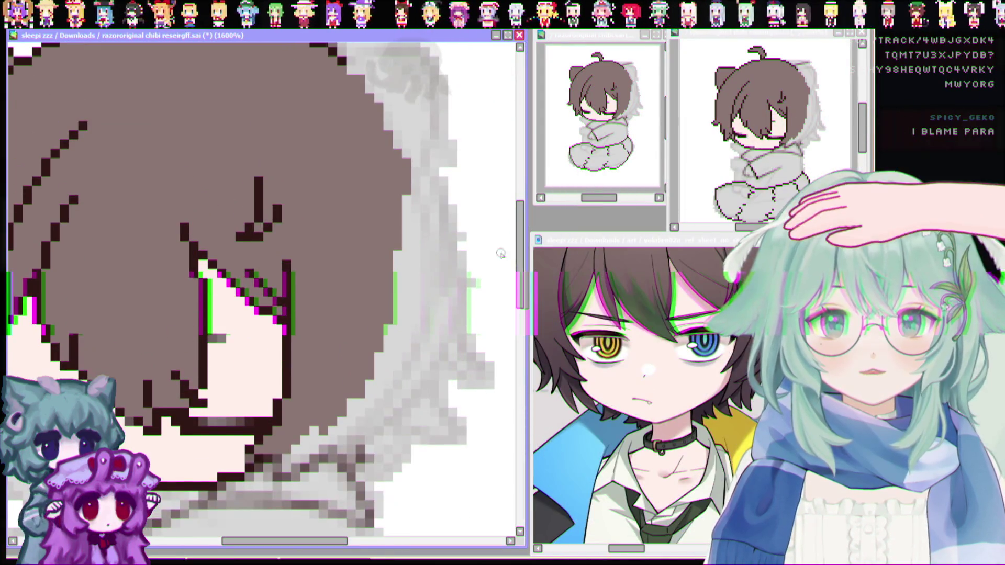
scroll(395, 232, "up", 1)
left_click_drag(398, 245, 393, 243)
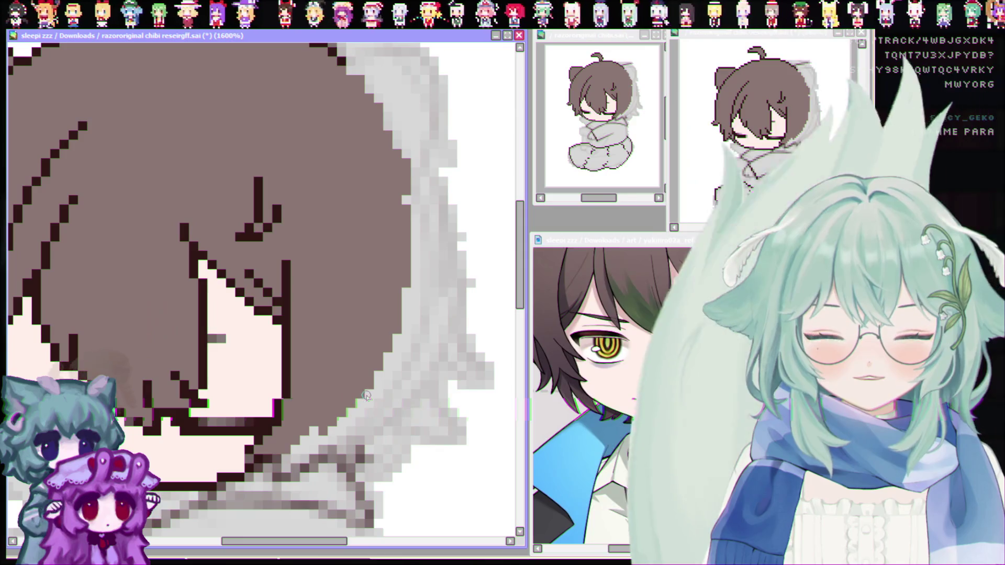
scroll(430, 352, "down", 3)
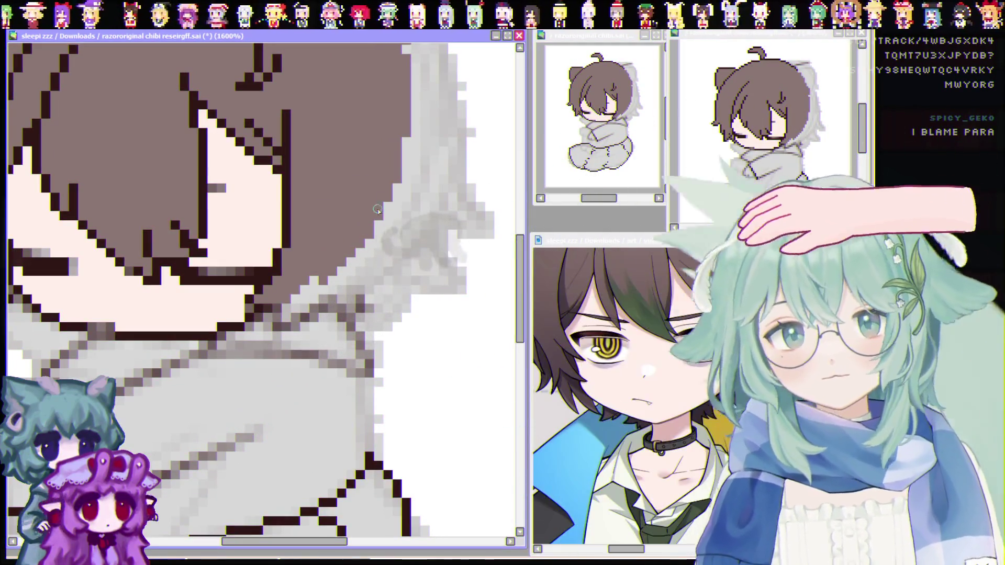
scroll(400, 278, "up", 3)
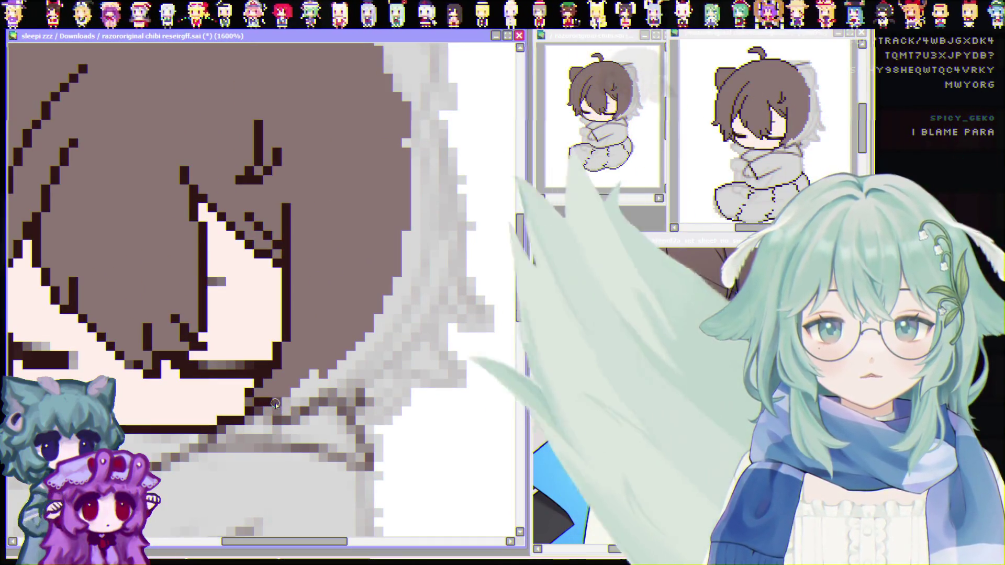
left_click_drag(267, 405, 275, 419)
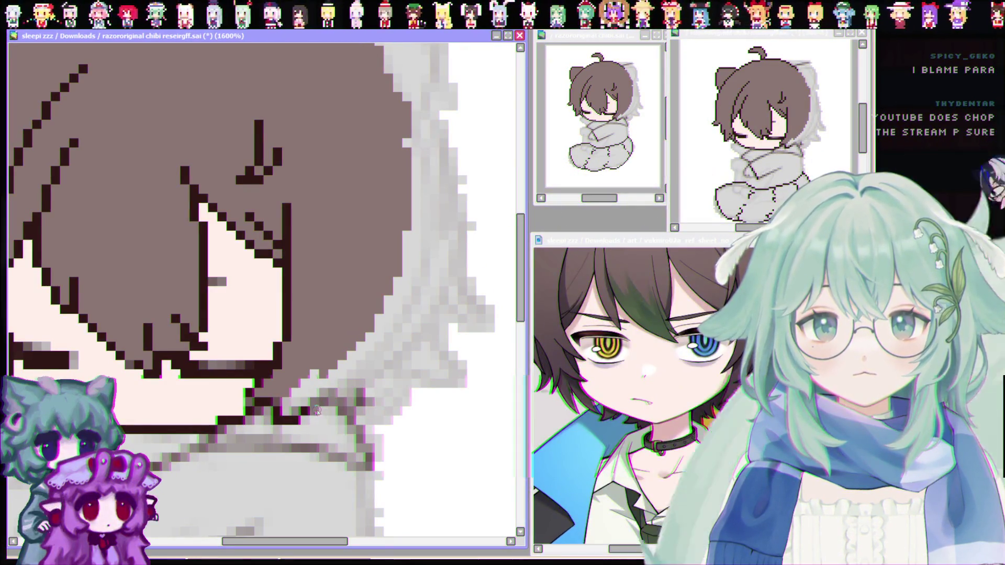
Draw a dark outline along the hair's lower edge and diagonally up its right side, redoing one stroke
left_click_drag(339, 385, 344, 414)
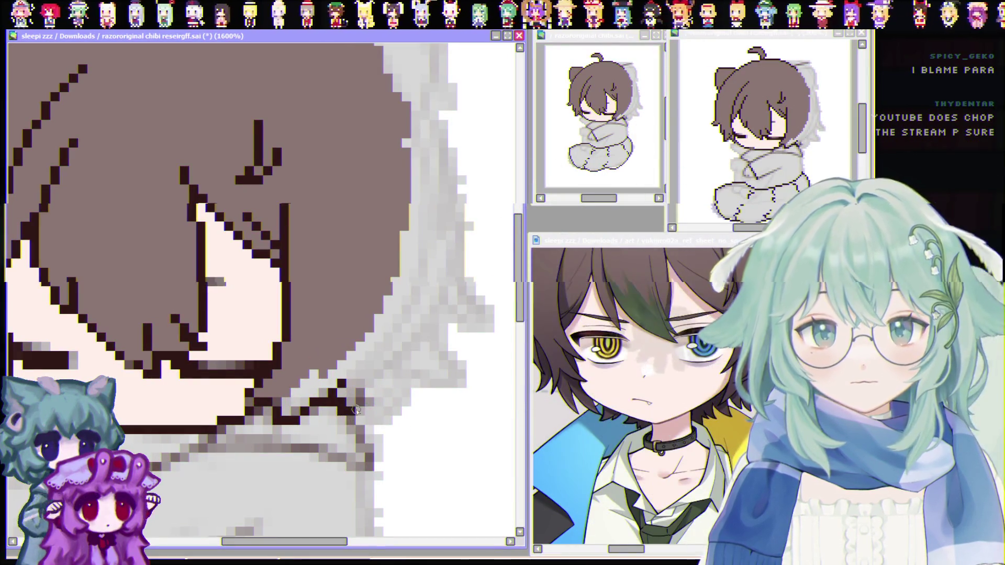
left_click(357, 410)
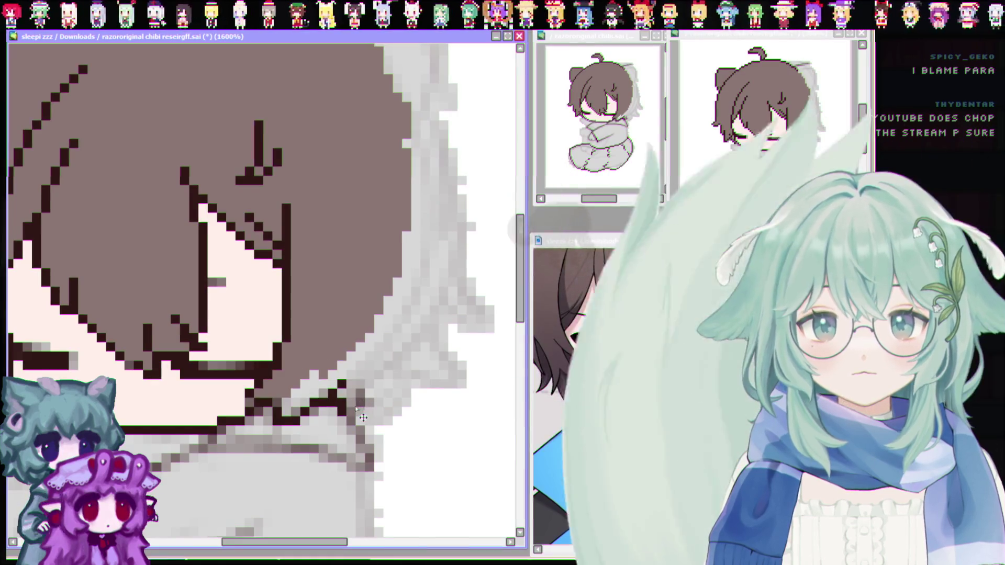
left_click_drag(344, 409, 396, 414)
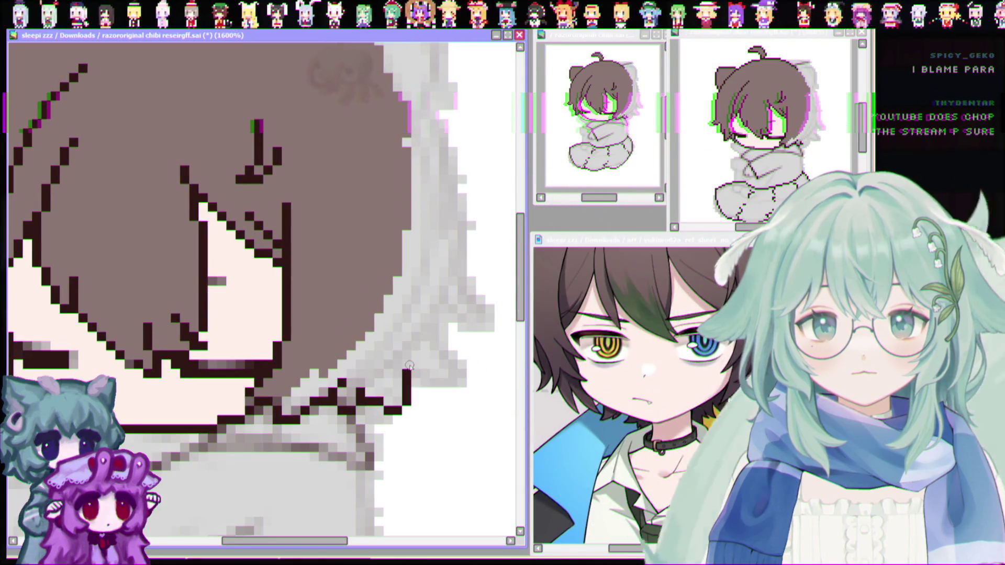
left_click_drag(521, 318, 520, 308)
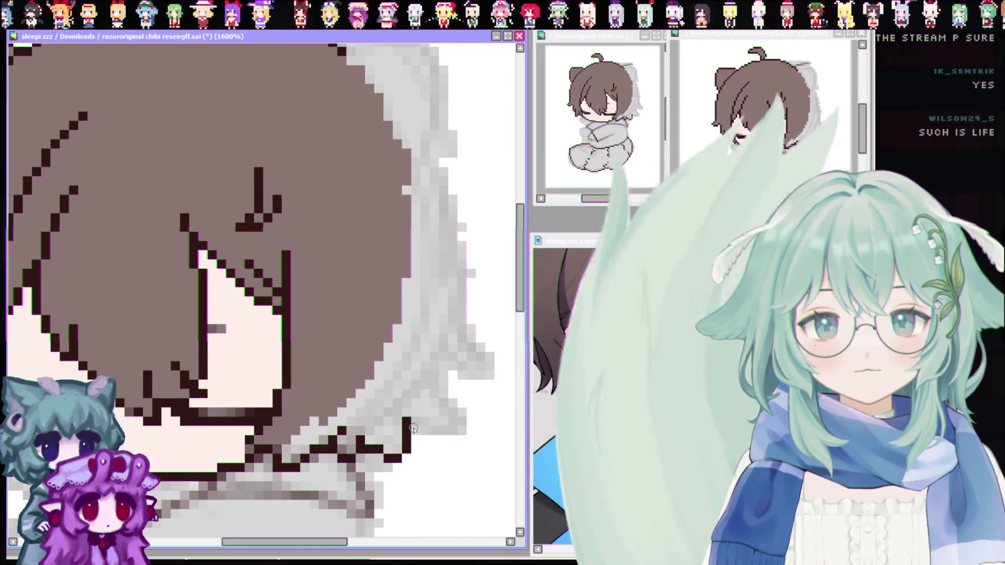
mouse_move(407, 414)
left_mouse_down()
mouse_move(460, 425)
mouse_move(434, 365)
left_mouse_up()
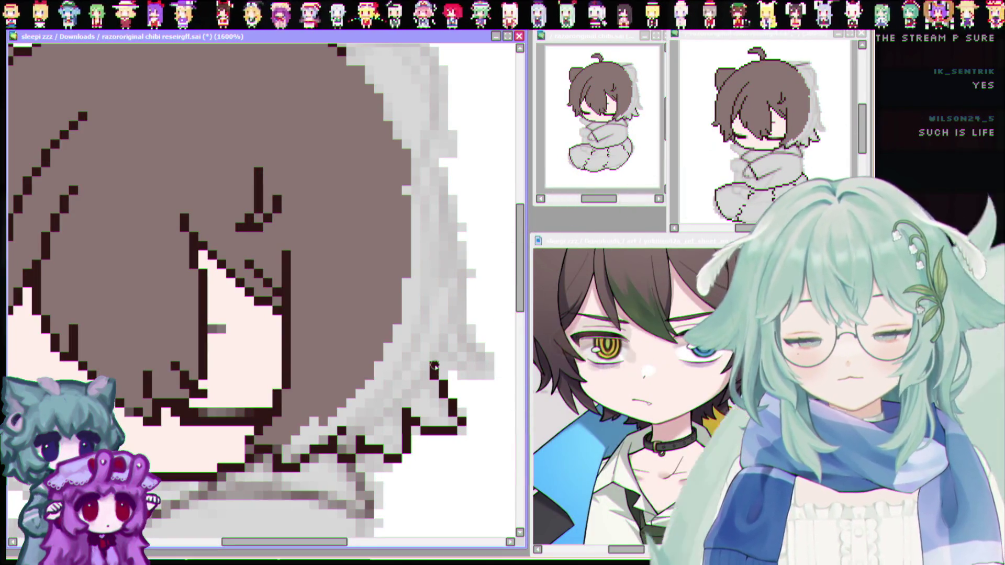
key("ctrl+z")
mouse_move(463, 421)
left_mouse_down()
mouse_move(434, 363)
mouse_move(474, 376)
mouse_move(488, 352)
mouse_move(463, 282)
mouse_move(521, 267)
mouse_move(521, 281)
left_mouse_up()
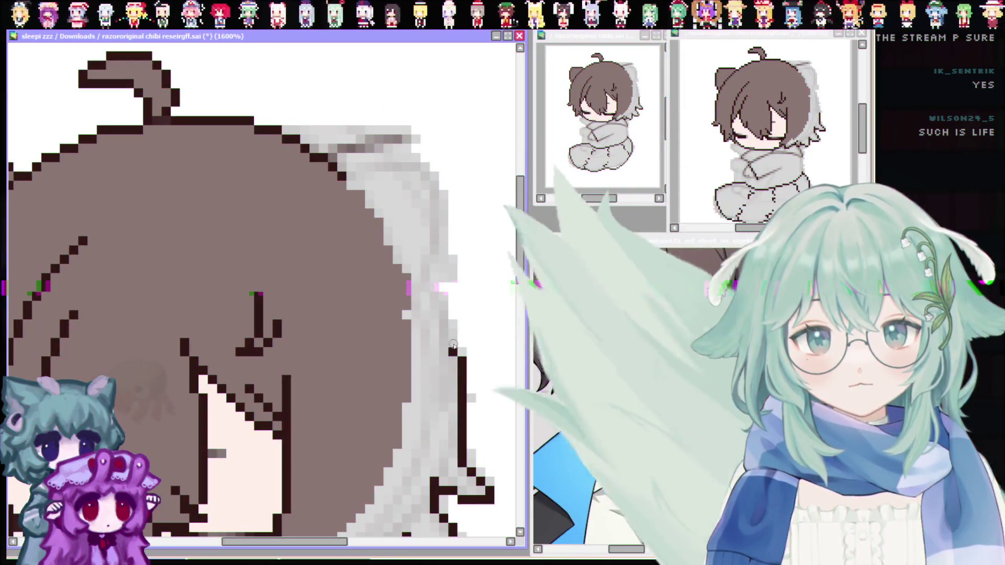
Outline the hood's top edge to the ear corner in dark pixels, undoing stray strokes and patching a brown gap
left_click_drag(480, 395, 366, 194)
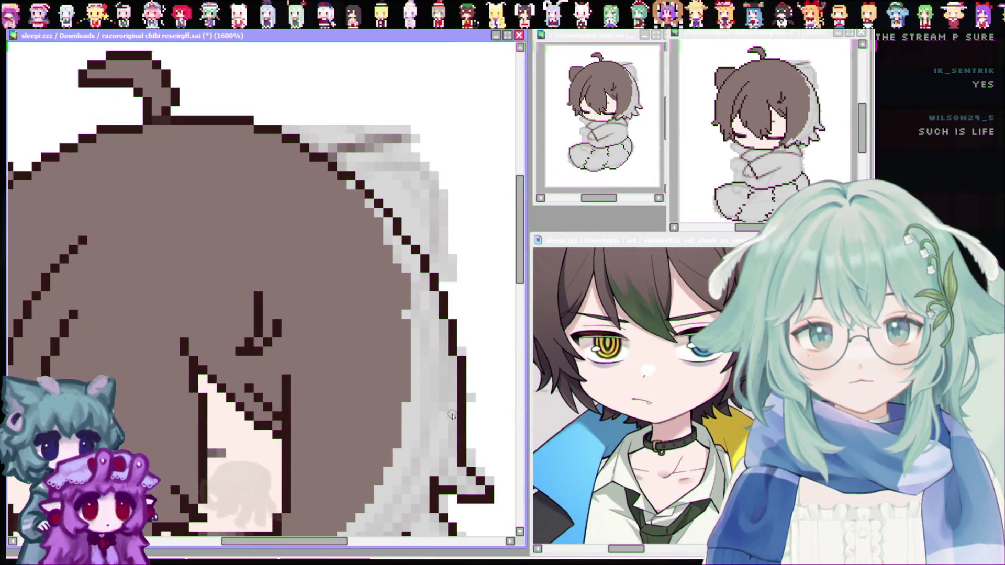
left_click_drag(402, 128, 321, 150)
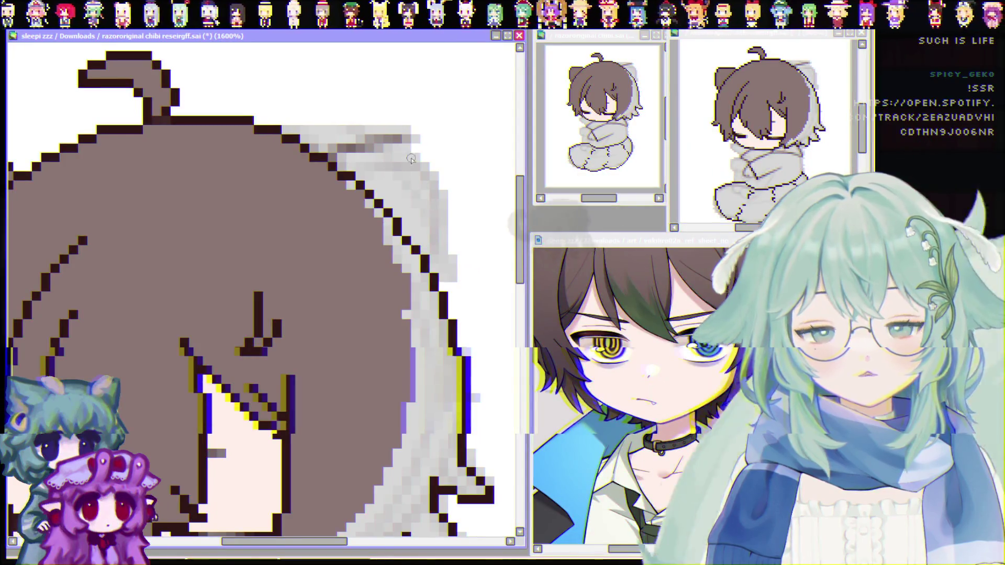
mouse_move(314, 147)
left_mouse_down()
mouse_move(339, 134)
mouse_move(451, 218)
left_mouse_up()
key("ctrl+z")
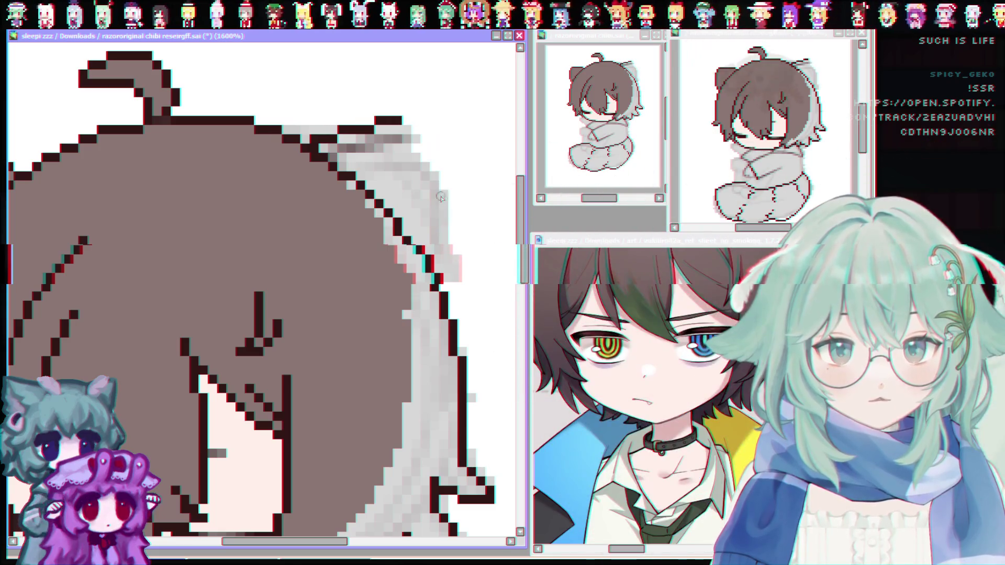
left_click_drag(446, 281, 404, 118)
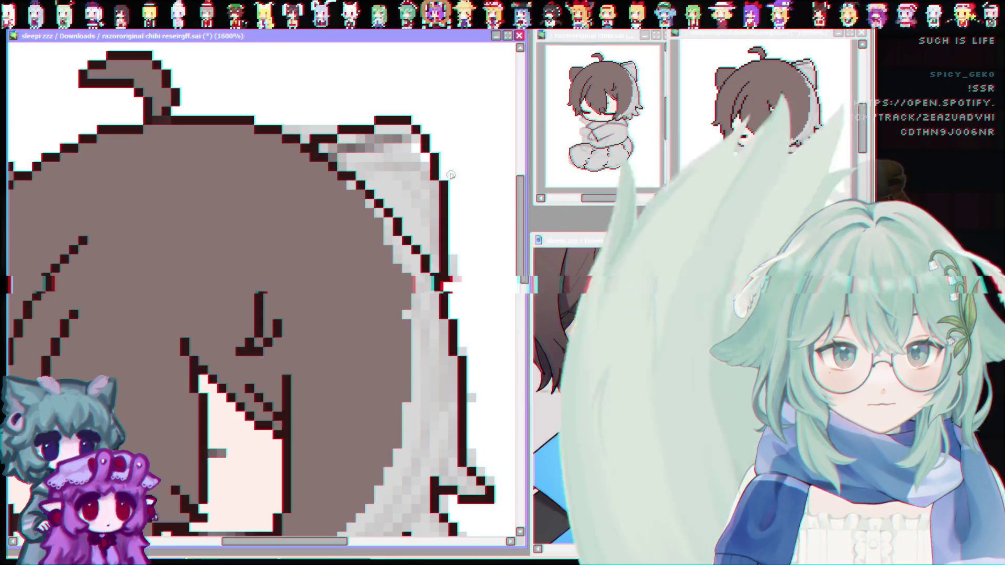
left_click(414, 120)
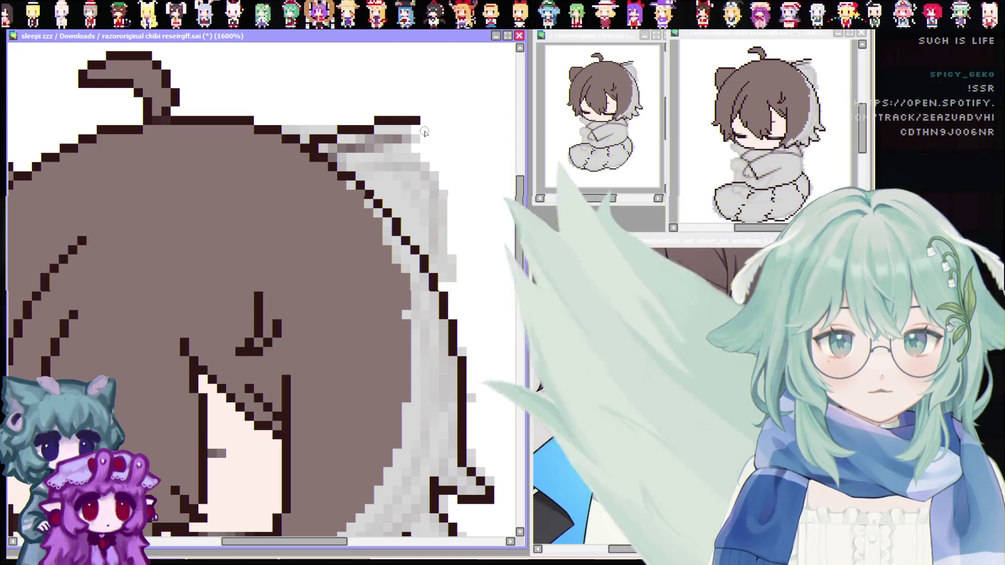
left_click_drag(421, 126, 454, 240)
key("ctrl+z")
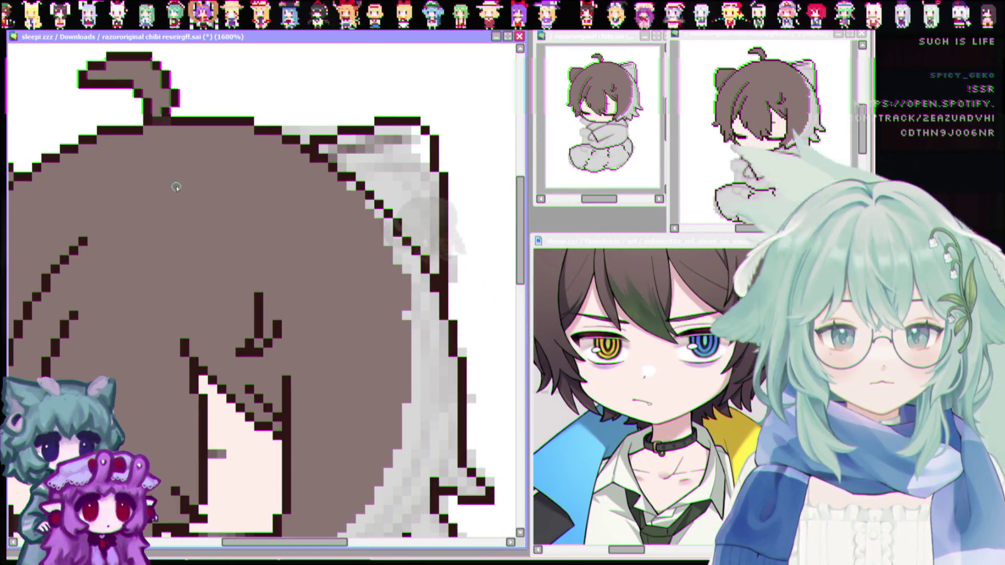
left_click(314, 146)
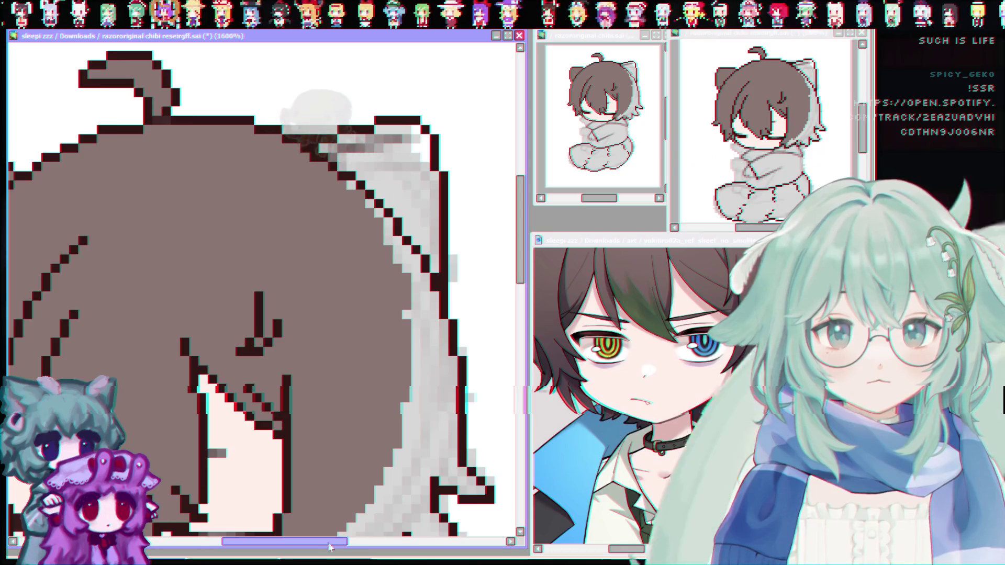
left_click_drag(330, 547, 275, 547)
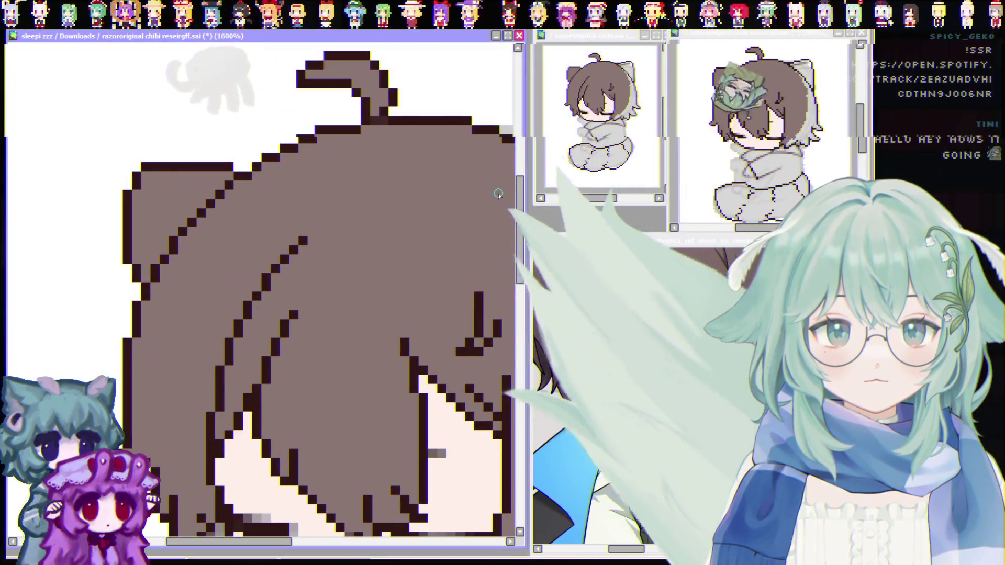
Check the whole chibi, then at 1600% cover the stray dark stroke by the eye in hair brown
scroll(250, 164, "down", 3)
scroll(366, 258, "down", 3)
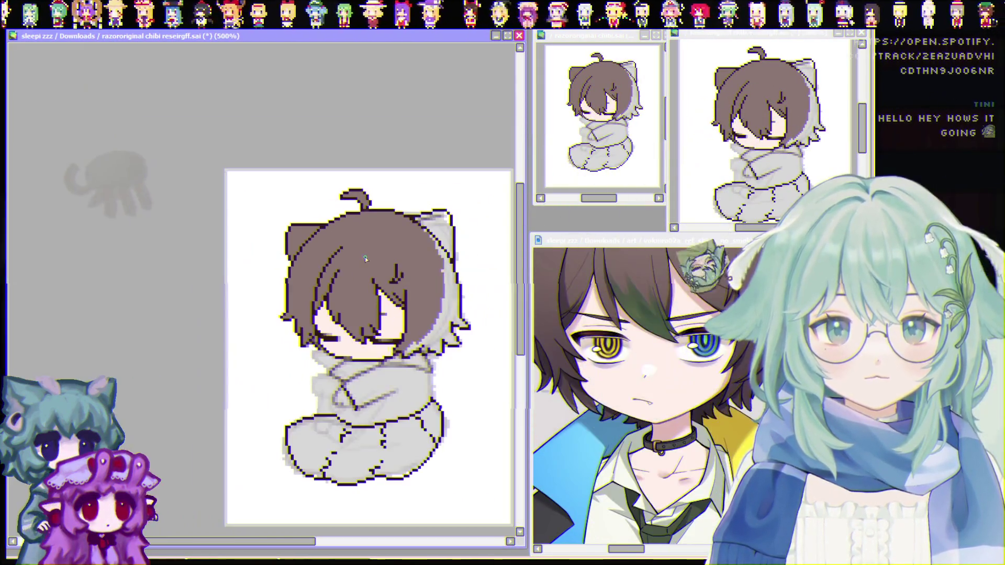
scroll(465, 396, "up", 1)
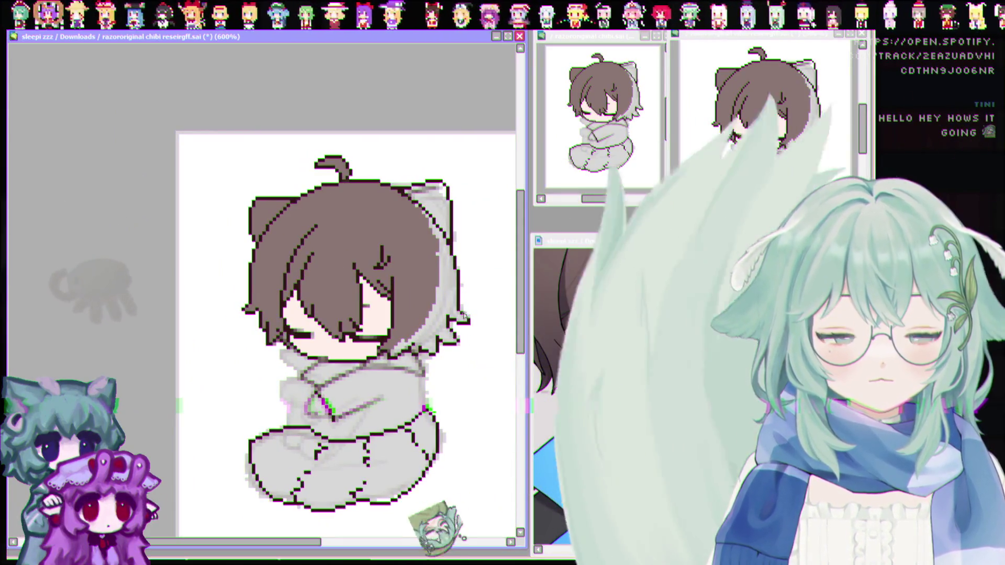
scroll(473, 283, "up", 2)
scroll(460, 314, "down", 1)
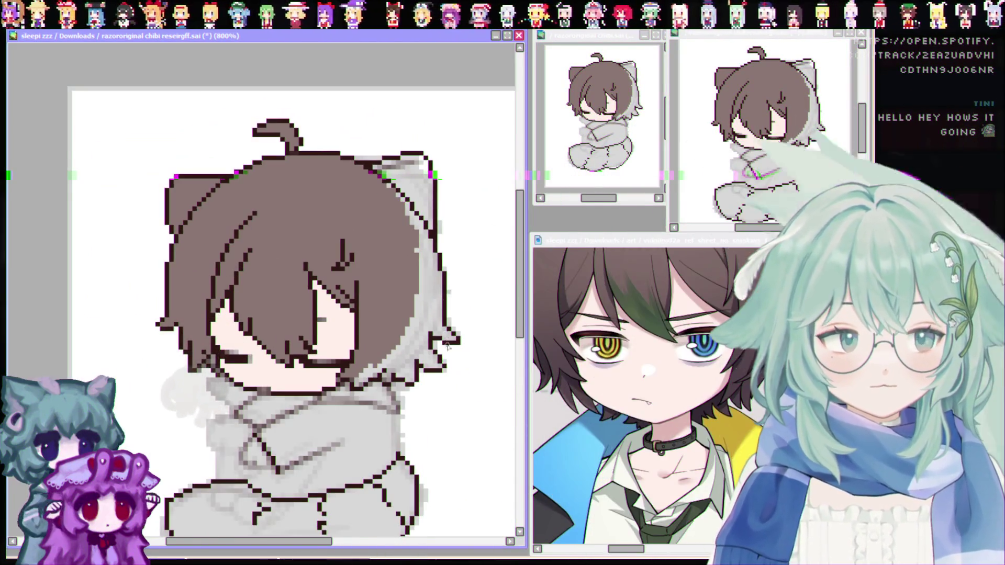
scroll(447, 349, "up", 2)
scroll(448, 350, "down", 1)
scroll(448, 350, "up", 1)
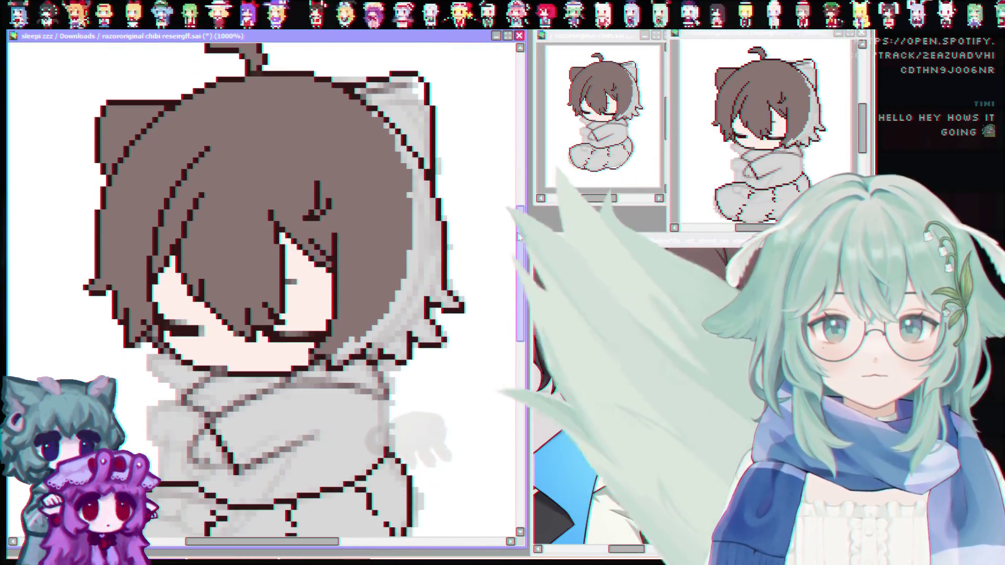
scroll(367, 261, "down", 2)
scroll(314, 272, "up", 1)
scroll(260, 277, "up", 3)
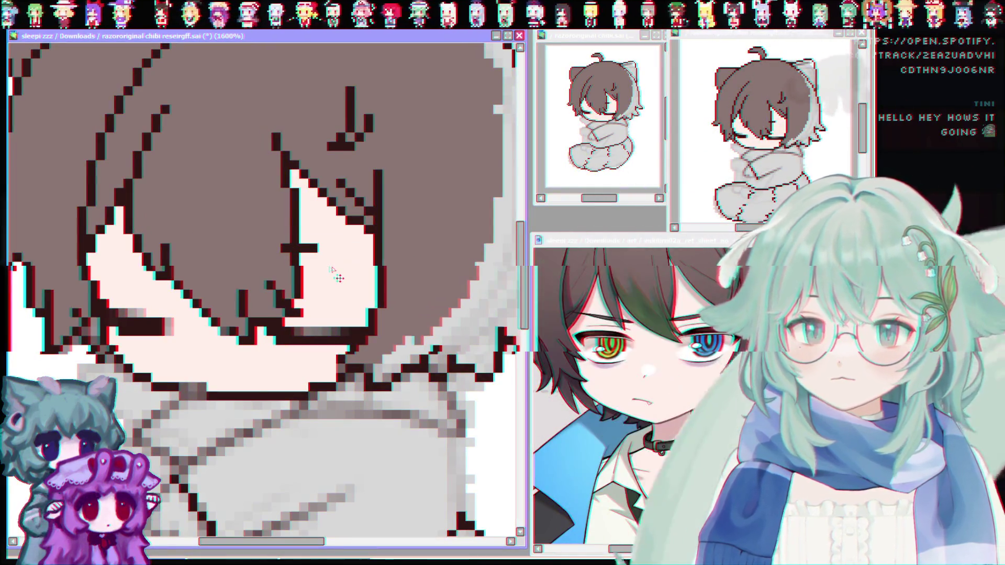
left_click_drag(285, 248, 307, 248)
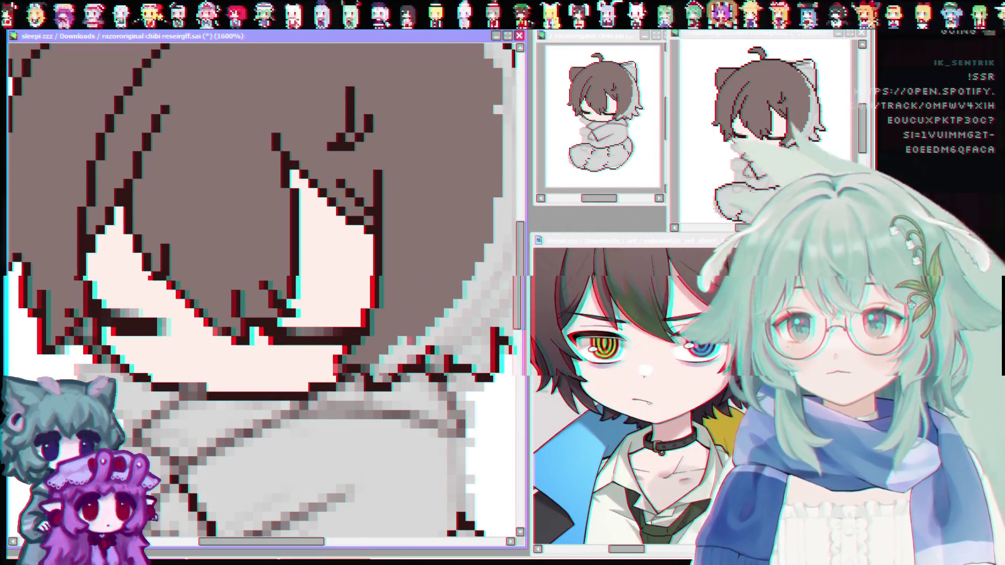
Zoom and pan across to inspect the hood's jagged right edge
scroll(459, 276, "down", 1)
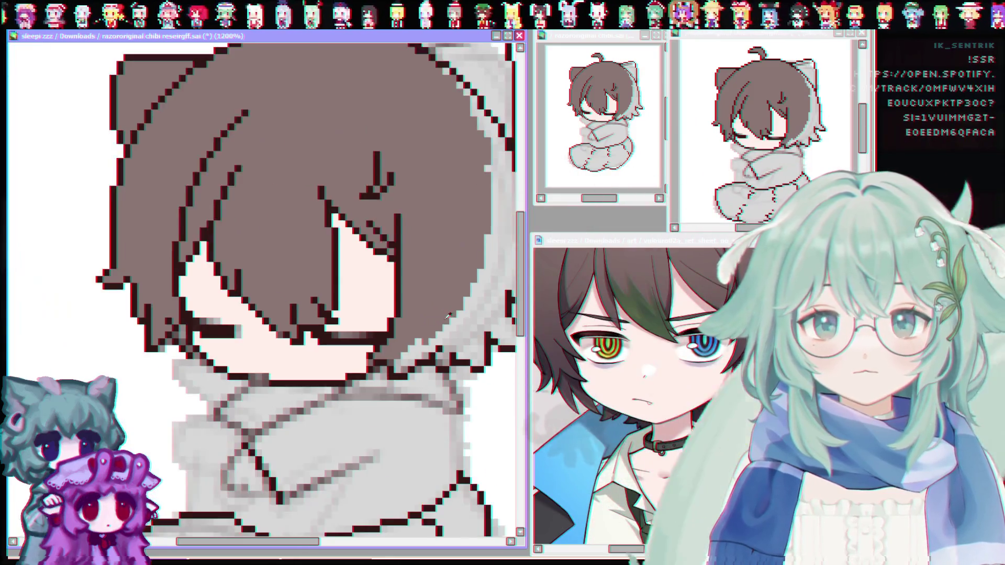
scroll(458, 276, "down", 1)
scroll(437, 253, "up", 1)
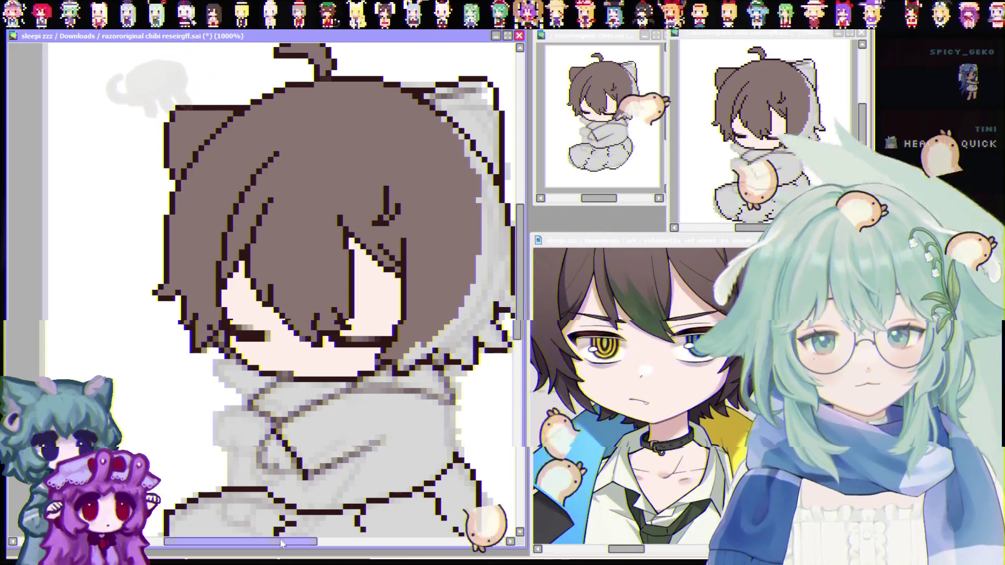
scroll(520, 298, "right", 2)
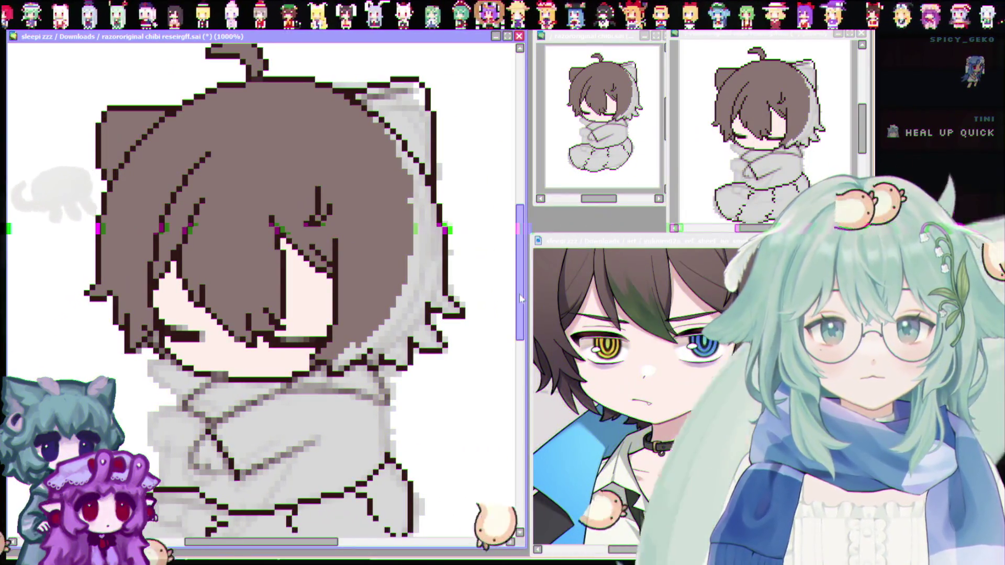
scroll(521, 298, "up", 2)
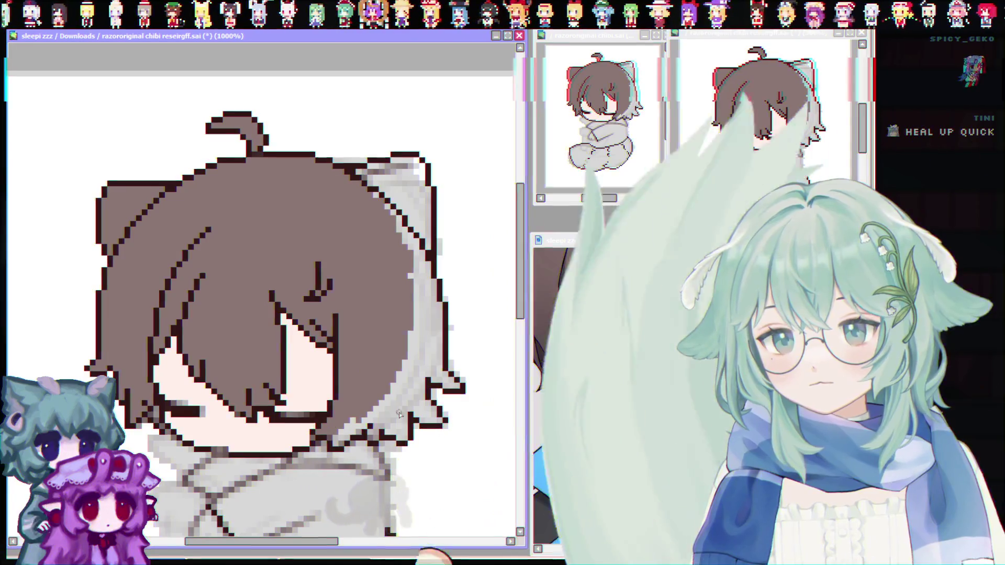
scroll(367, 421, "up", 1)
scroll(448, 427, "up", 1)
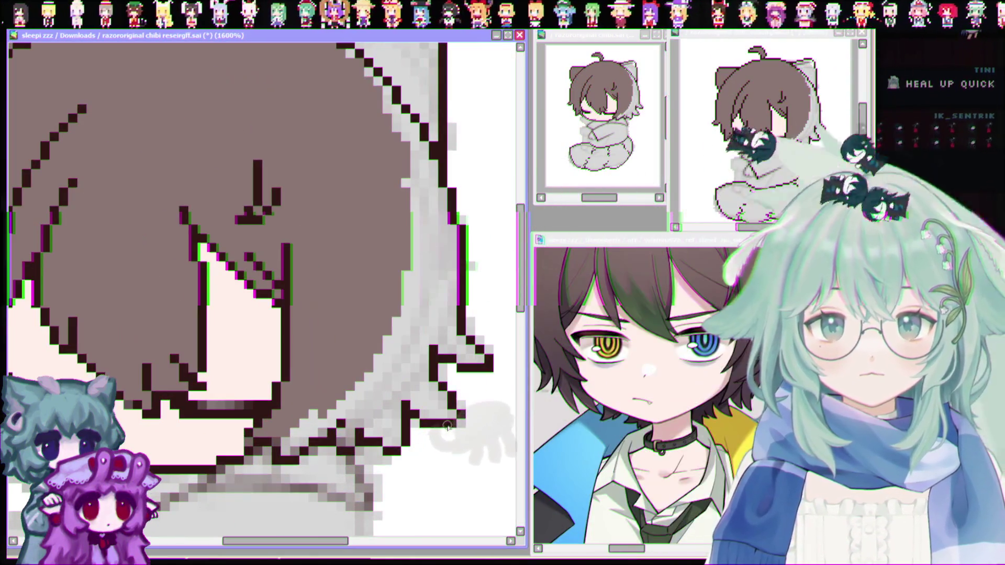
scroll(449, 426, "down", 1)
scroll(296, 448, "up", 1)
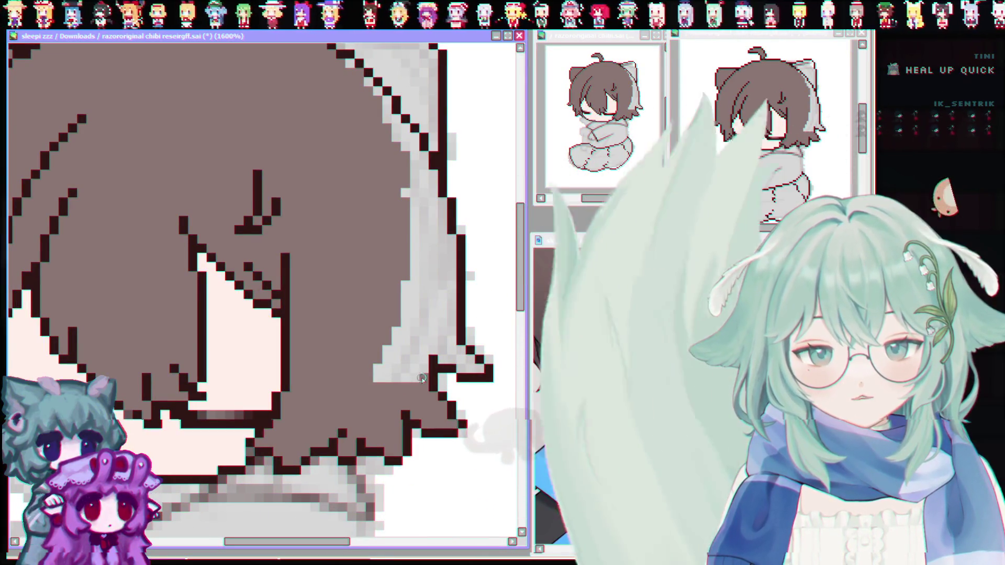
scroll(419, 385, "up", 3)
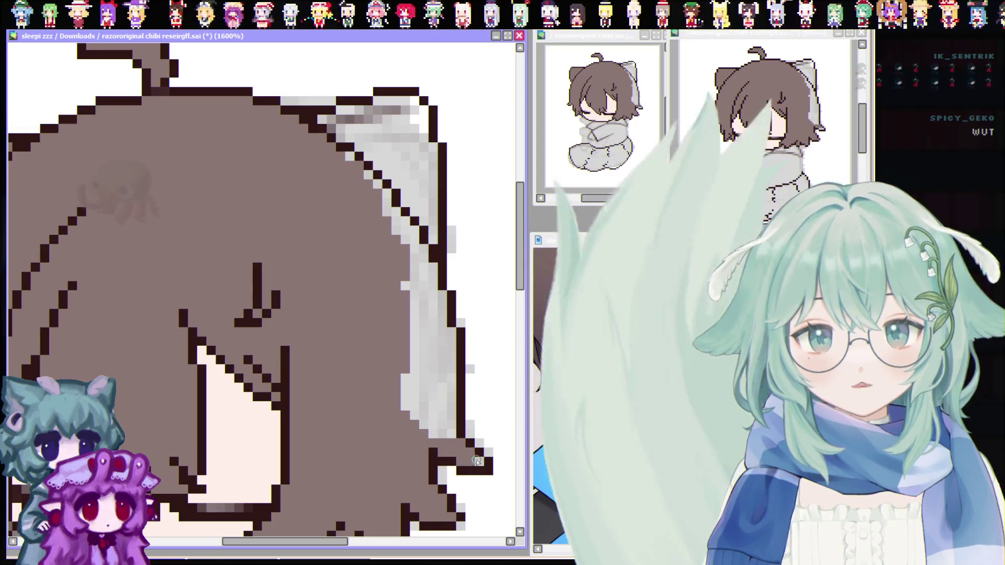
Paint the grey edge pixels and pixel column along the hair brown
left_click_drag(449, 426, 450, 352)
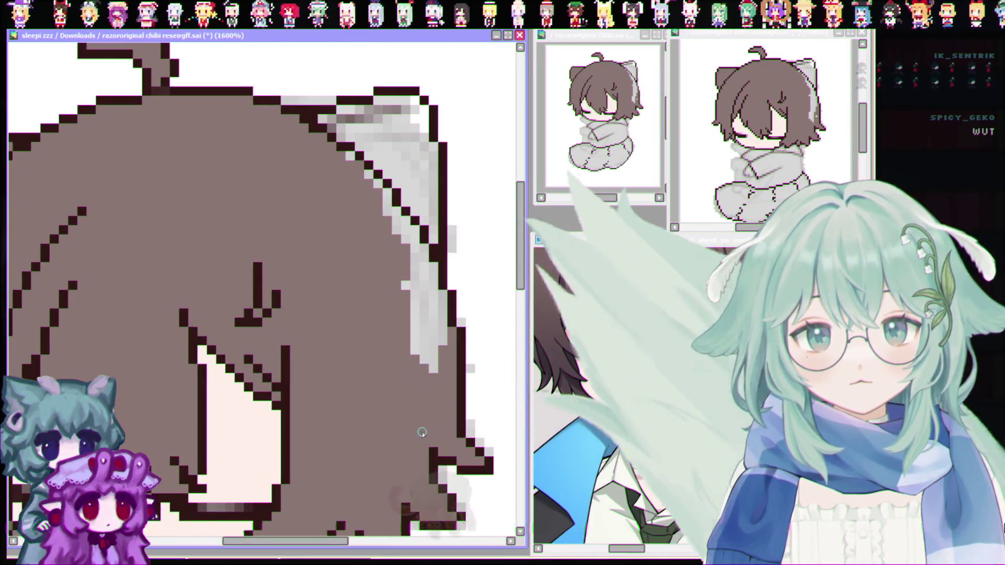
scroll(523, 288, "up", 2)
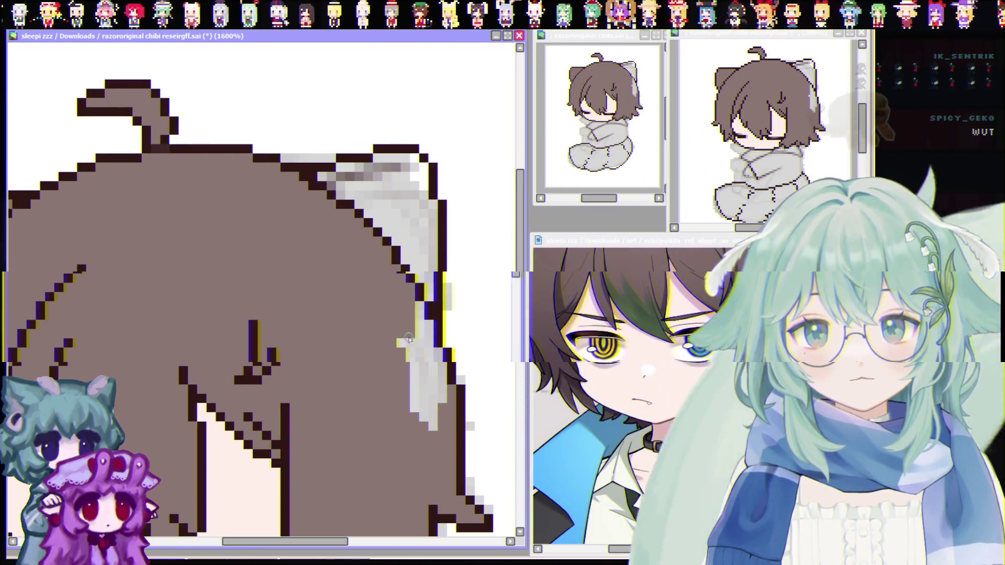
mouse_move(418, 351)
left_mouse_down()
mouse_move(414, 384)
mouse_move(441, 371)
left_mouse_up()
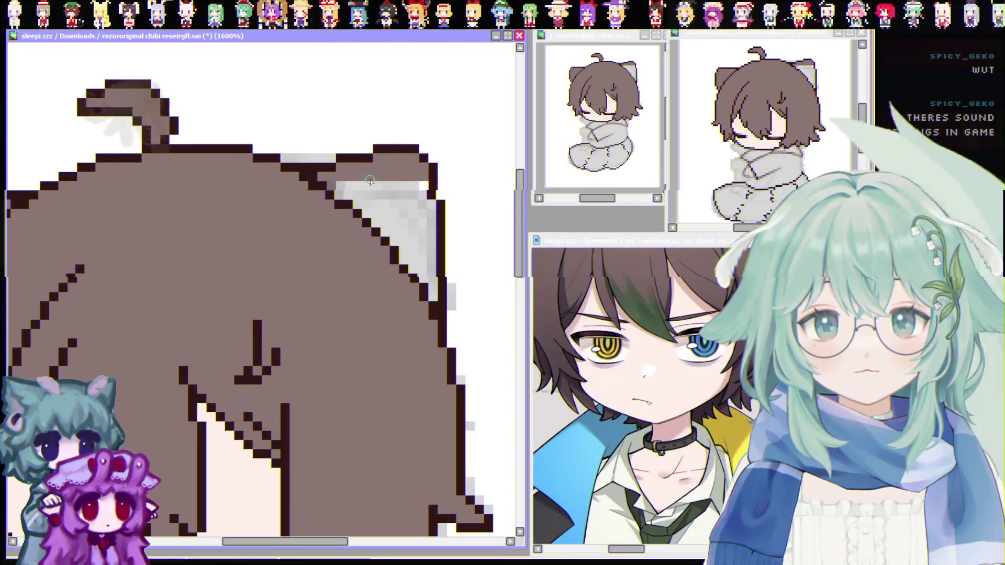
Paint the four grey pixel rows under the bear ear hair brown
left_click_drag(364, 181, 423, 186)
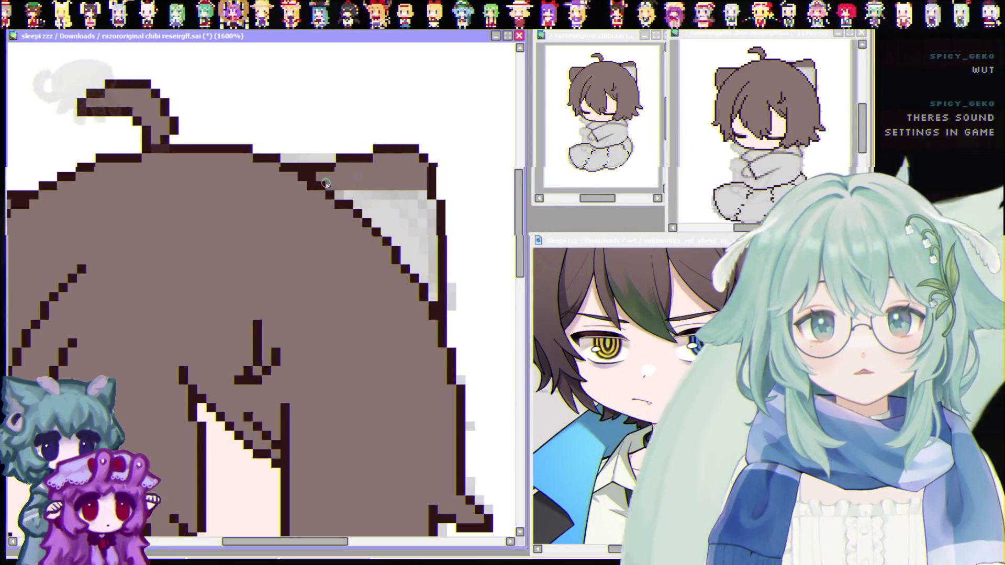
left_click_drag(337, 195, 400, 195)
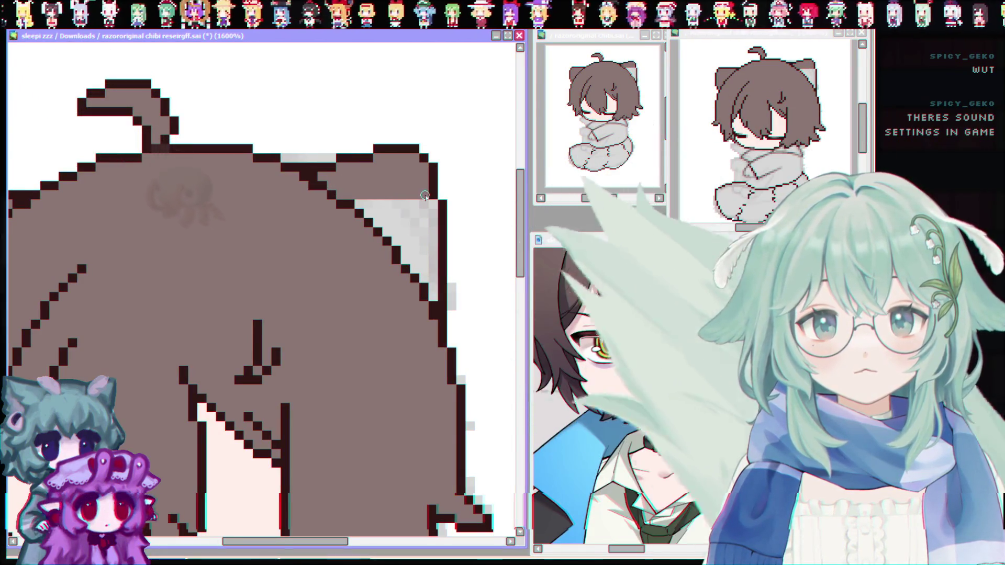
left_click_drag(366, 213, 434, 219)
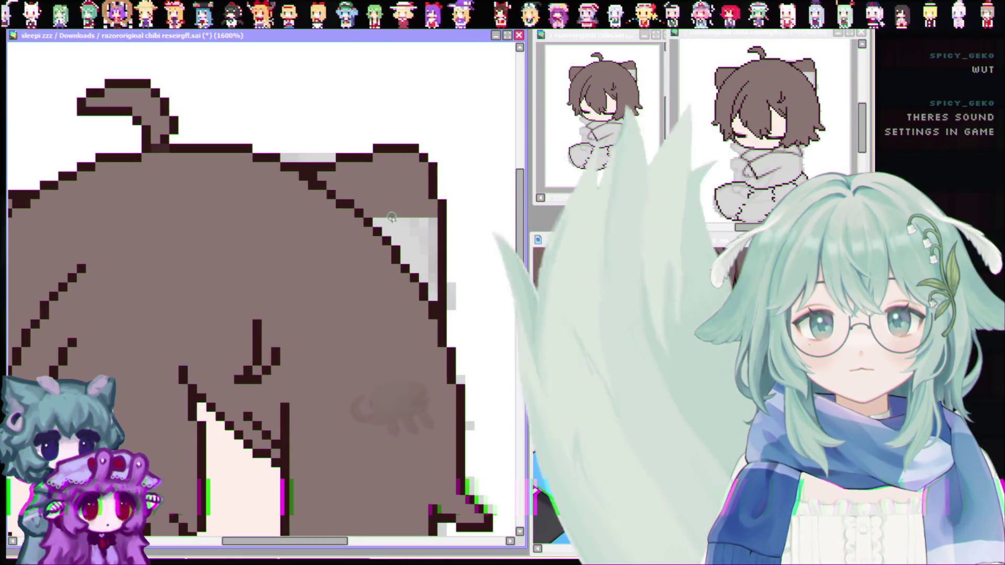
mouse_move(382, 224)
left_mouse_down()
mouse_move(430, 222)
mouse_move(403, 244)
mouse_move(425, 268)
left_mouse_up()
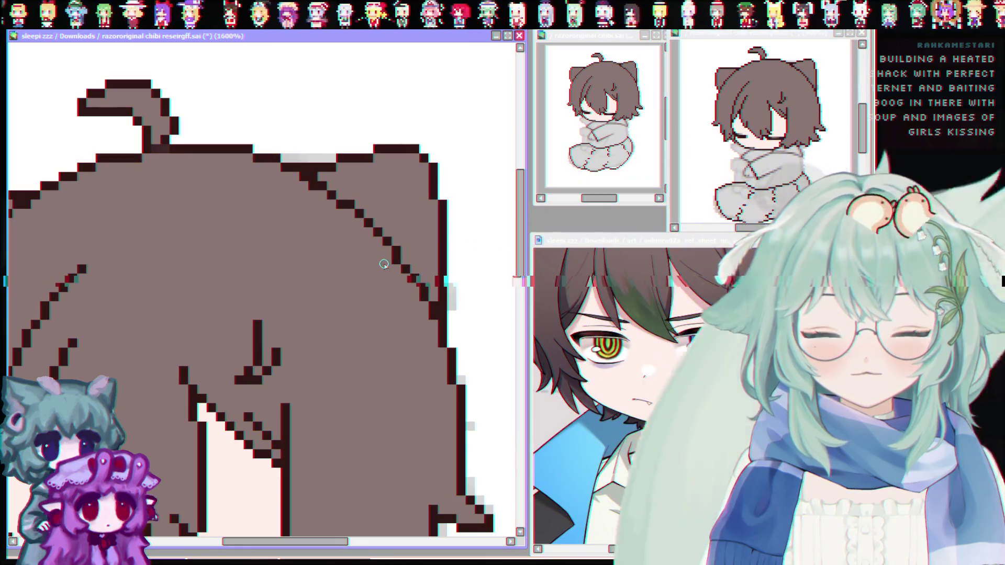
scroll(239, 341, "down", 2)
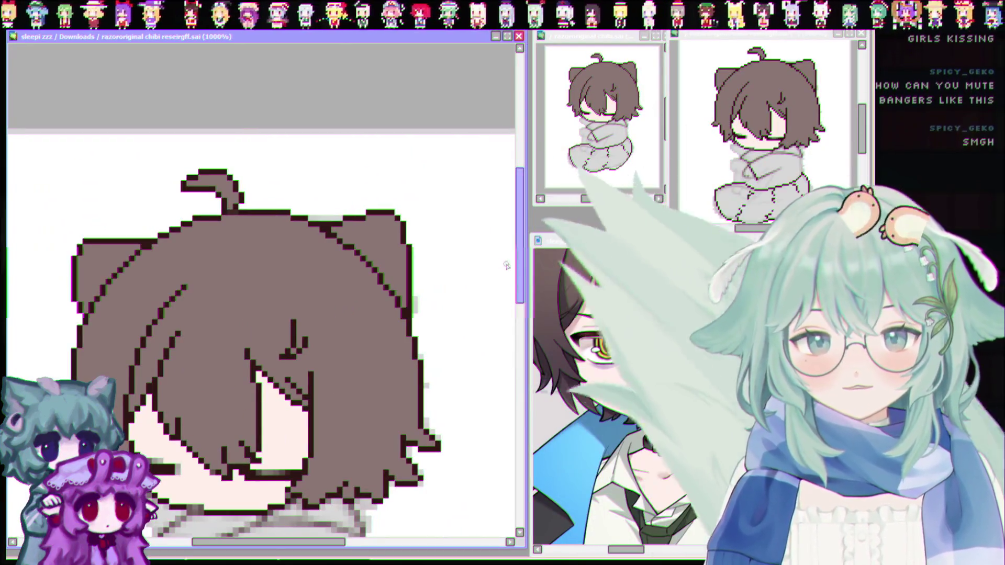
scroll(238, 340, "down", 3)
scroll(127, 419, "up", 2)
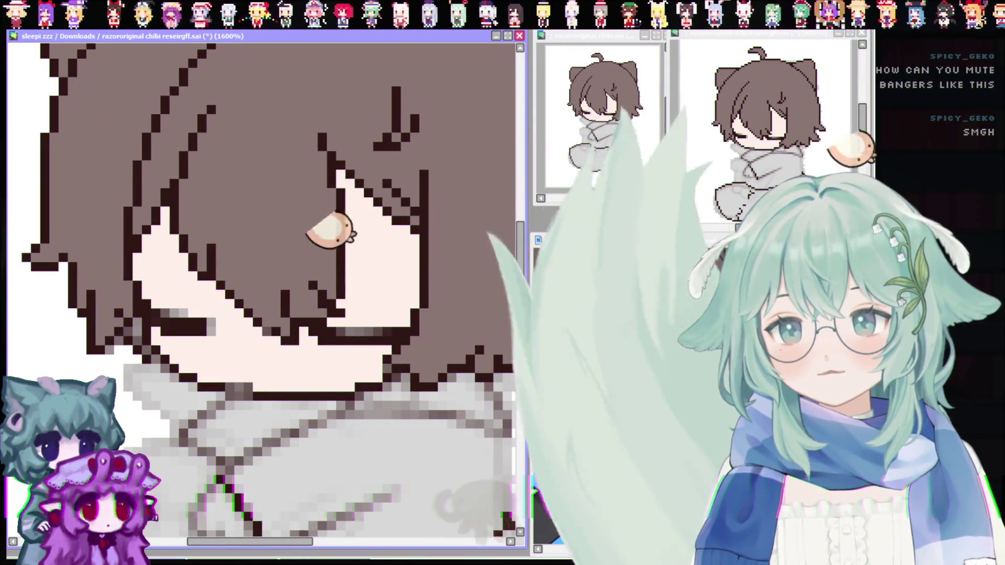
Fill the stray white pixel in the tail and the grey strip under the outline with brown
left_click(212, 348)
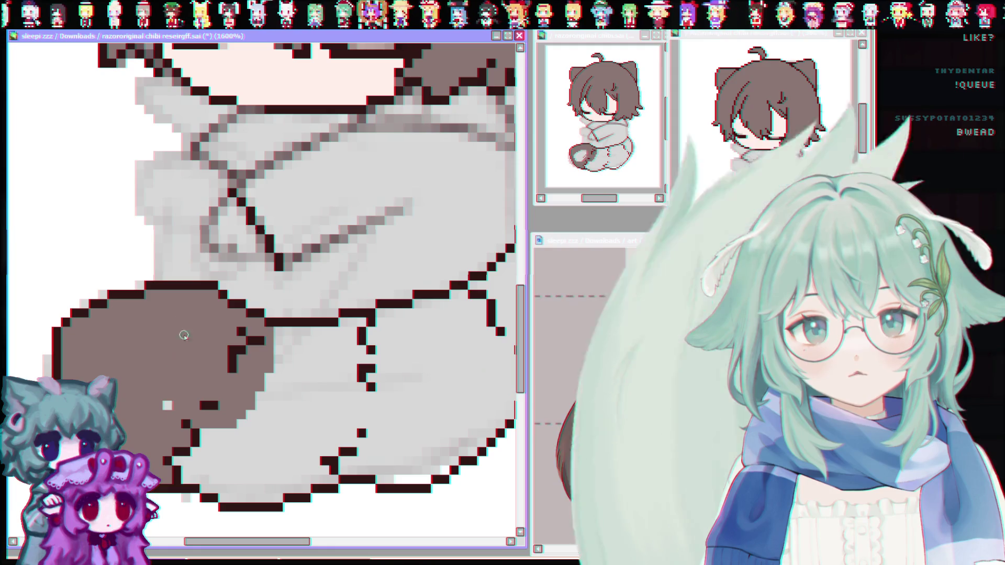
left_click(167, 405)
left_click_drag(251, 546, 261, 546)
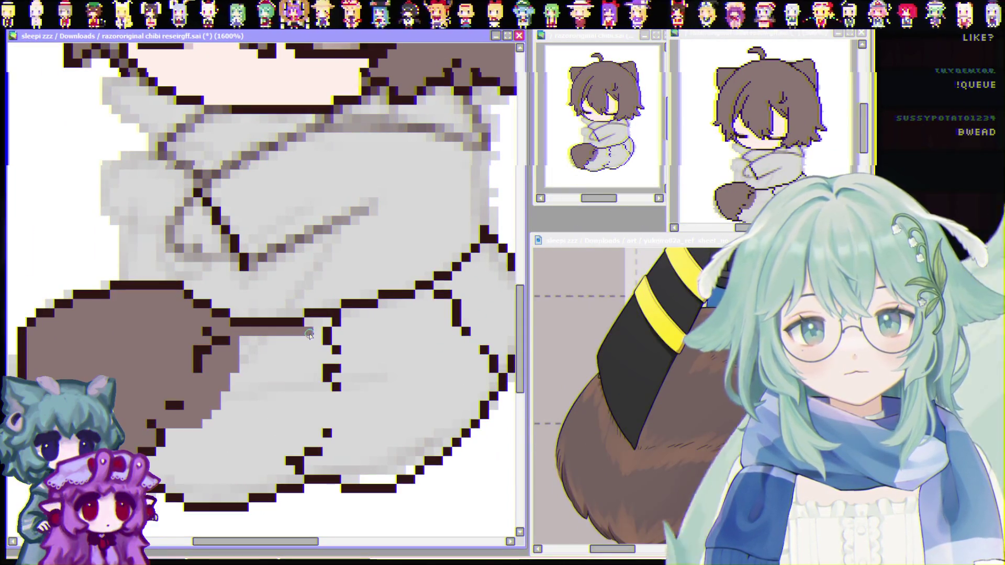
left_click_drag(311, 329, 238, 340)
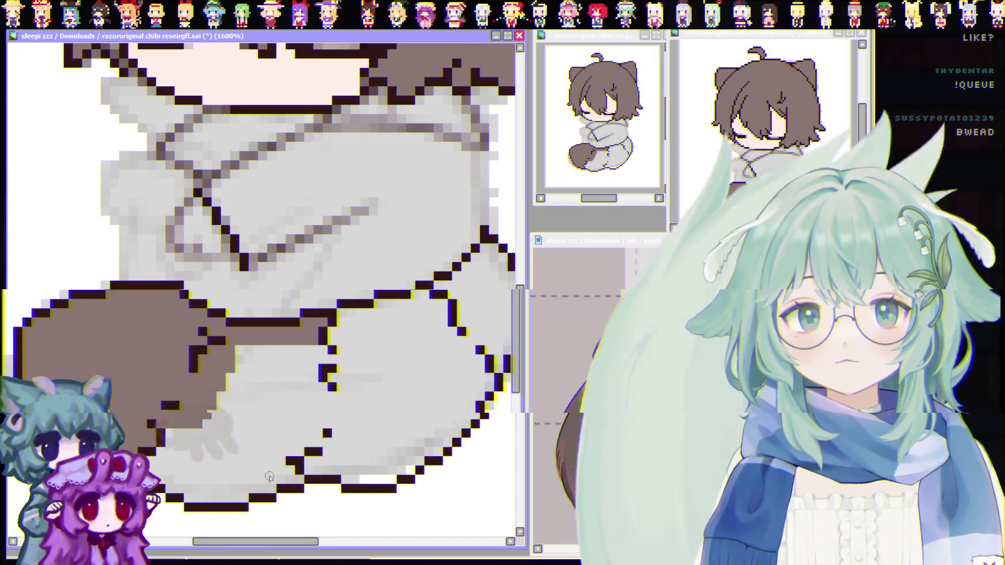
Paint brown along the hoodie's bottom edge, a divider between the legs, and over the leg's grey patch
scroll(269, 477, "up", 1)
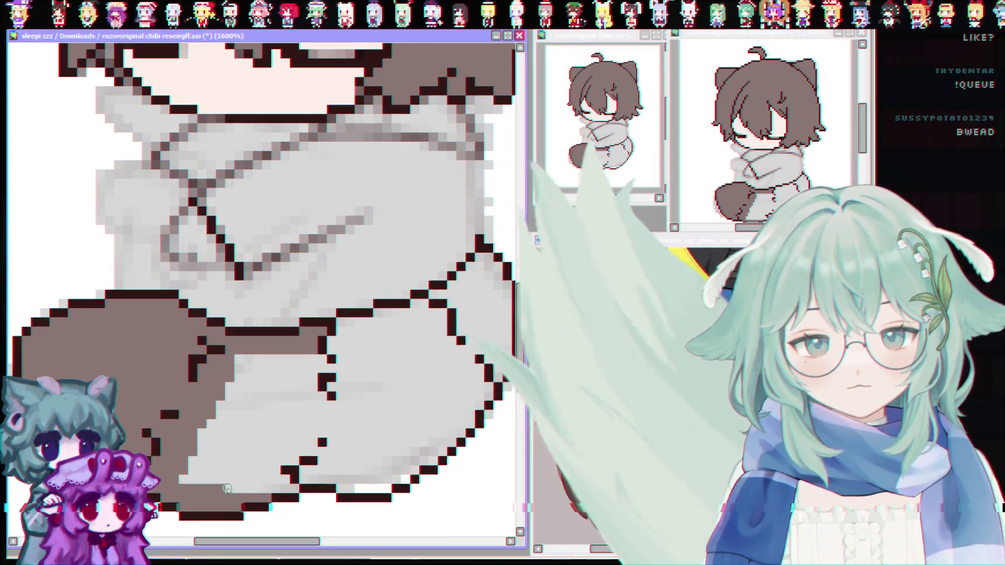
left_click_drag(248, 480, 178, 480)
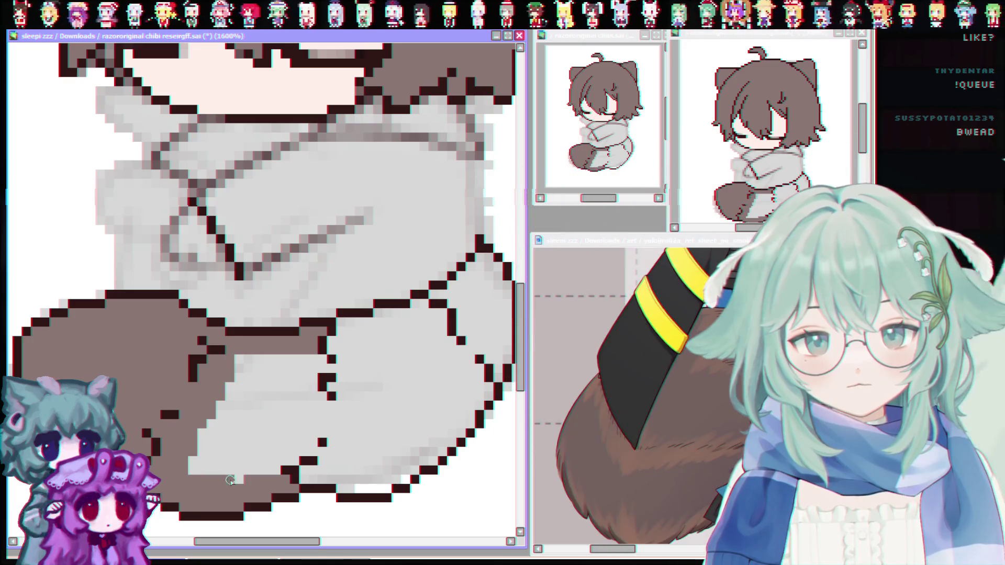
left_click_drag(275, 471, 330, 454)
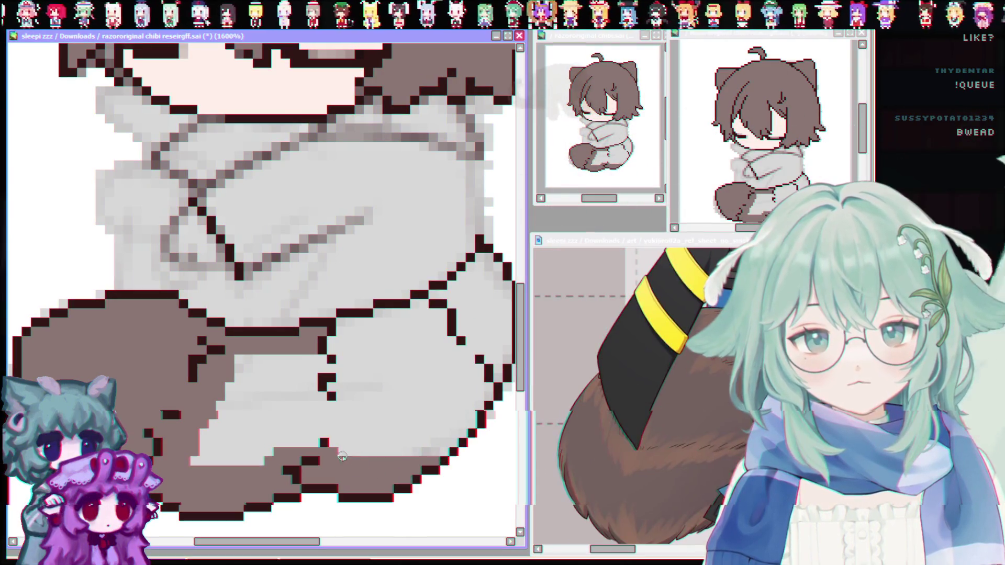
mouse_move(332, 437)
left_mouse_down()
mouse_move(333, 386)
mouse_move(310, 393)
left_mouse_up()
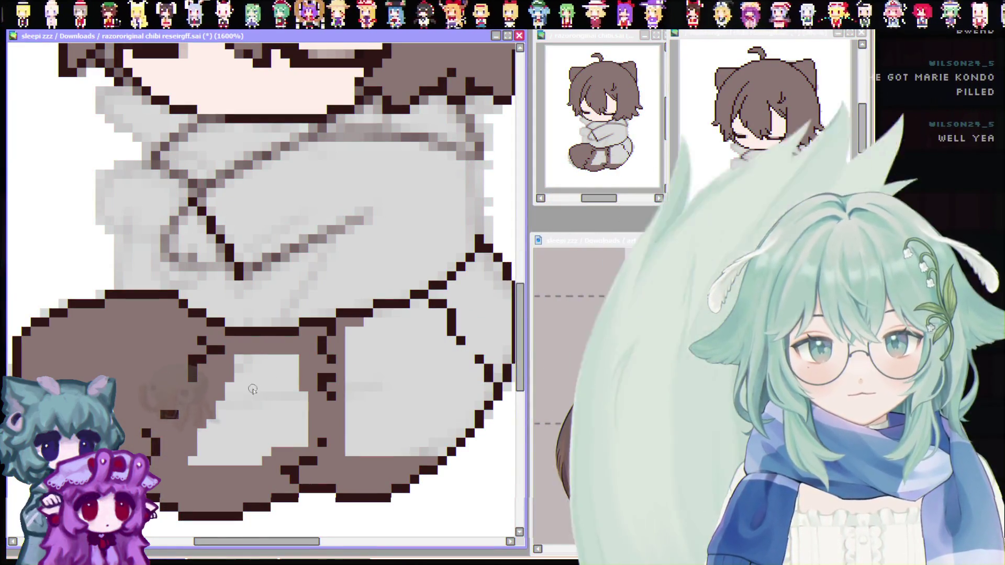
left_click_drag(215, 403, 204, 460)
Cover the grey patch, lower-left strip and top-left bump in the leg area with brown
mouse_move(232, 392)
left_mouse_down()
mouse_move(295, 430)
mouse_move(275, 405)
left_mouse_up()
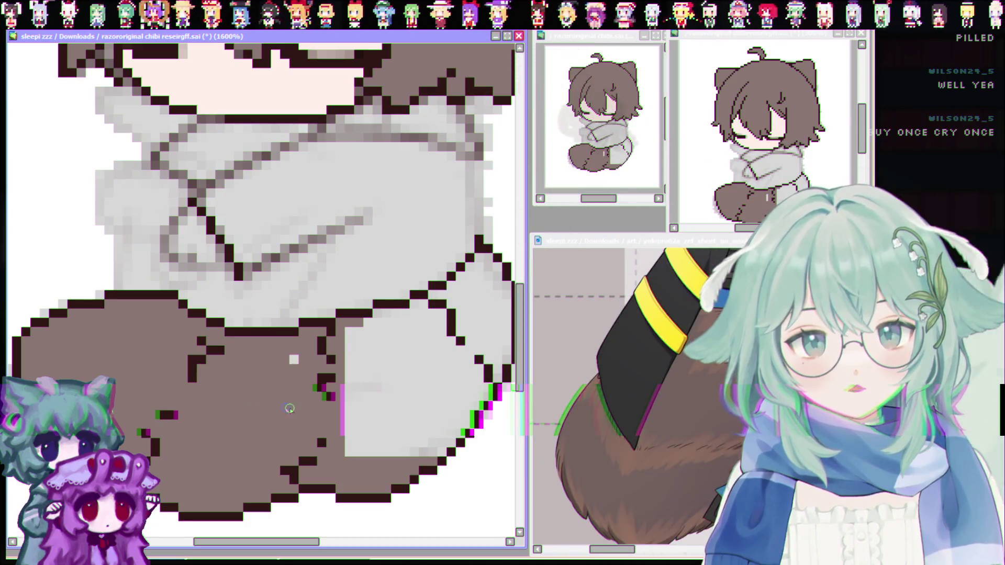
left_click_drag(305, 542, 323, 546)
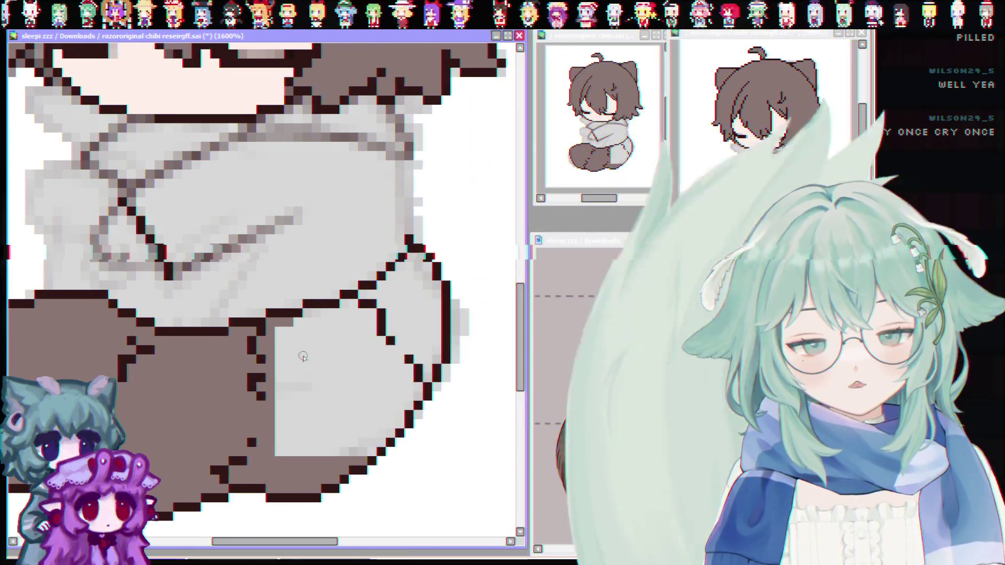
left_click_drag(279, 442, 292, 428)
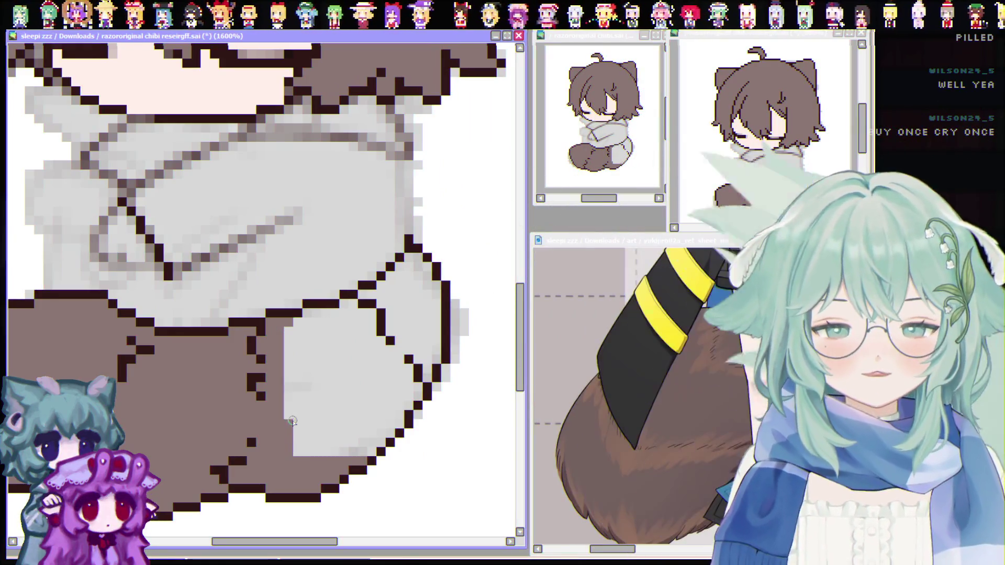
mouse_move(296, 331)
left_mouse_down()
mouse_move(289, 336)
mouse_move(367, 325)
mouse_move(347, 314)
left_mouse_up()
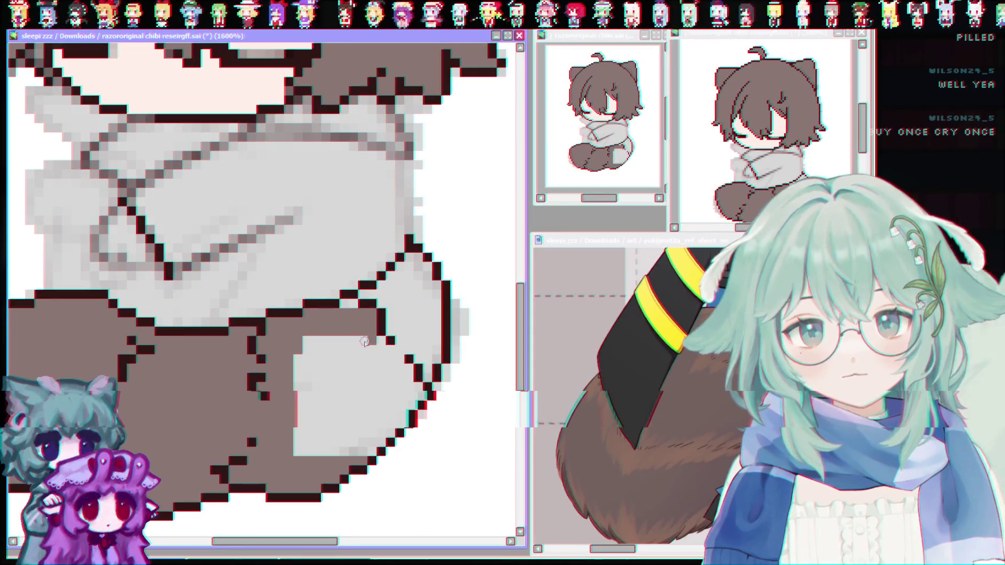
mouse_move(337, 341)
left_mouse_down()
mouse_move(296, 352)
mouse_move(336, 321)
mouse_move(340, 351)
mouse_move(402, 363)
left_mouse_up()
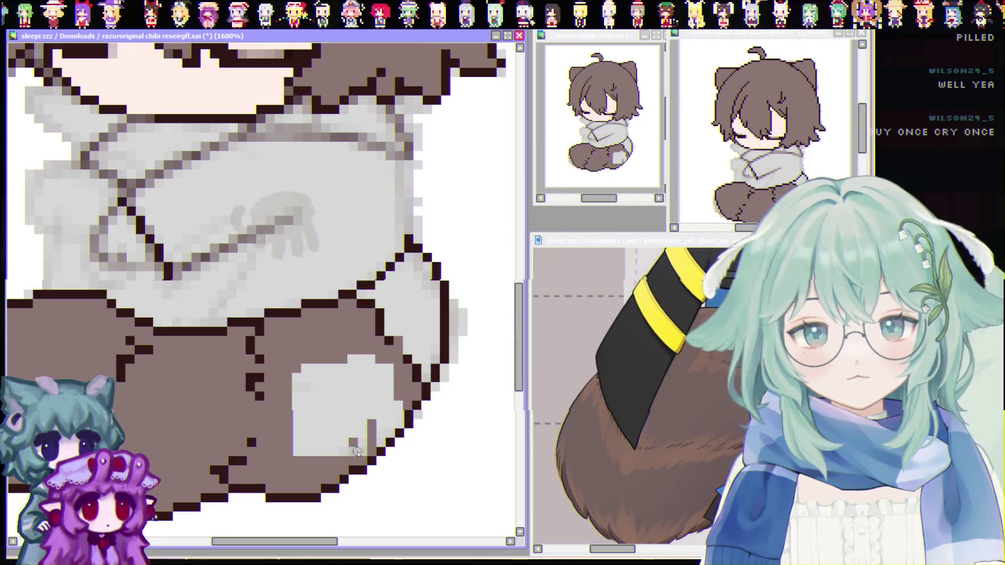
Paint over the grey square's corners, edges and remaining specks with brown
left_click_drag(366, 422, 379, 439)
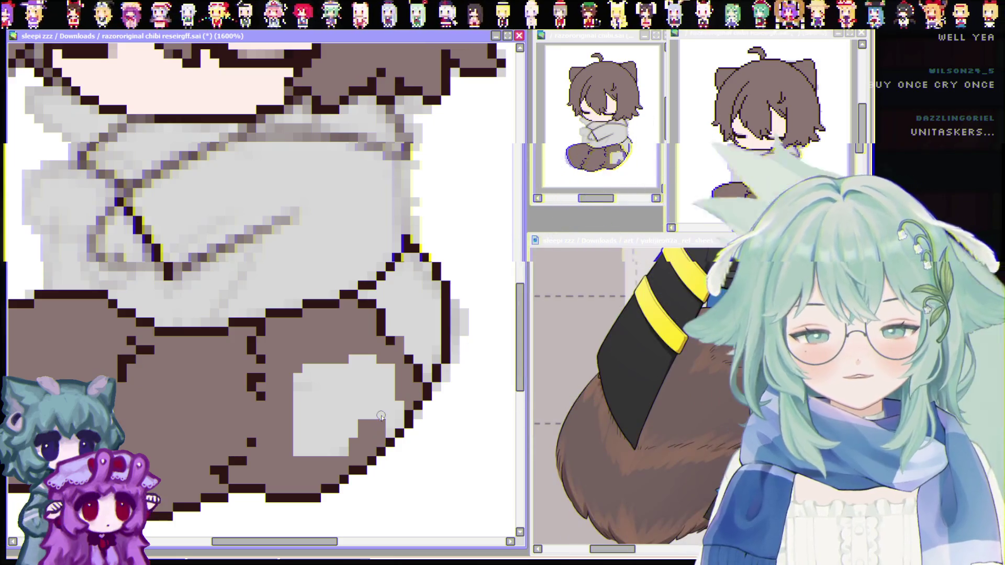
left_click_drag(385, 439, 391, 406)
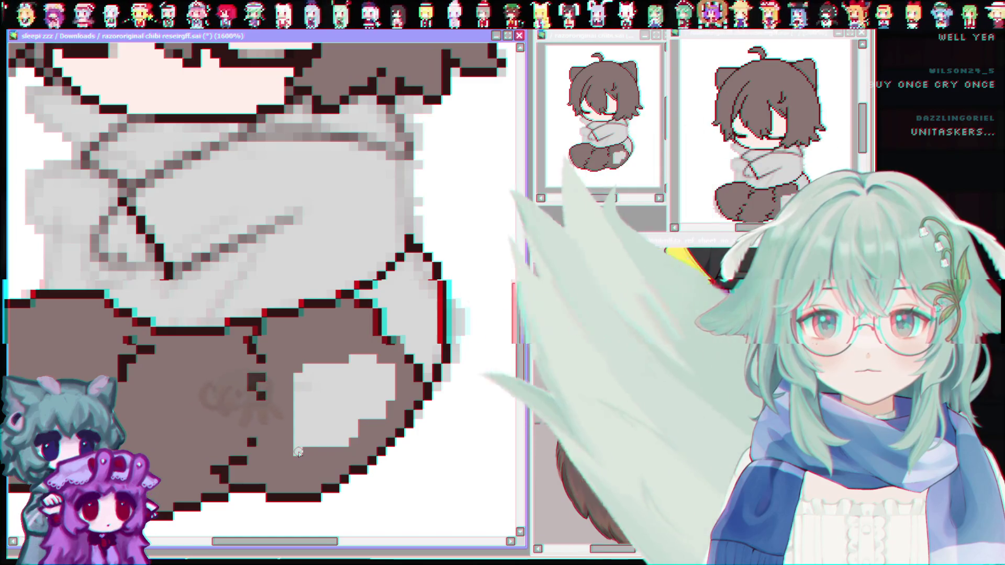
mouse_move(349, 452)
left_mouse_down()
mouse_move(298, 430)
mouse_move(357, 429)
left_mouse_up()
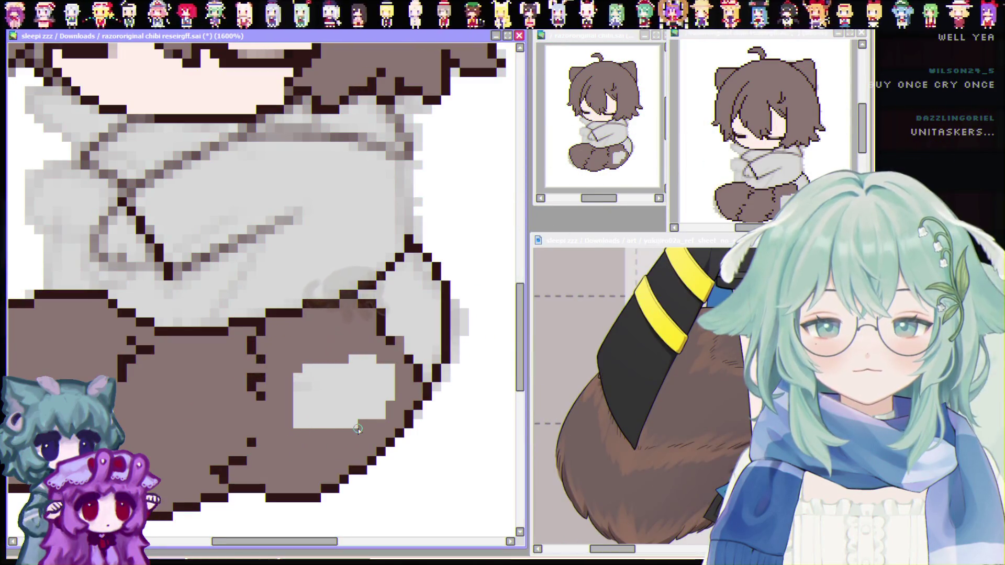
left_click_drag(297, 410, 294, 378)
mouse_move(298, 424)
left_mouse_down()
mouse_move(349, 366)
mouse_move(331, 420)
left_mouse_up()
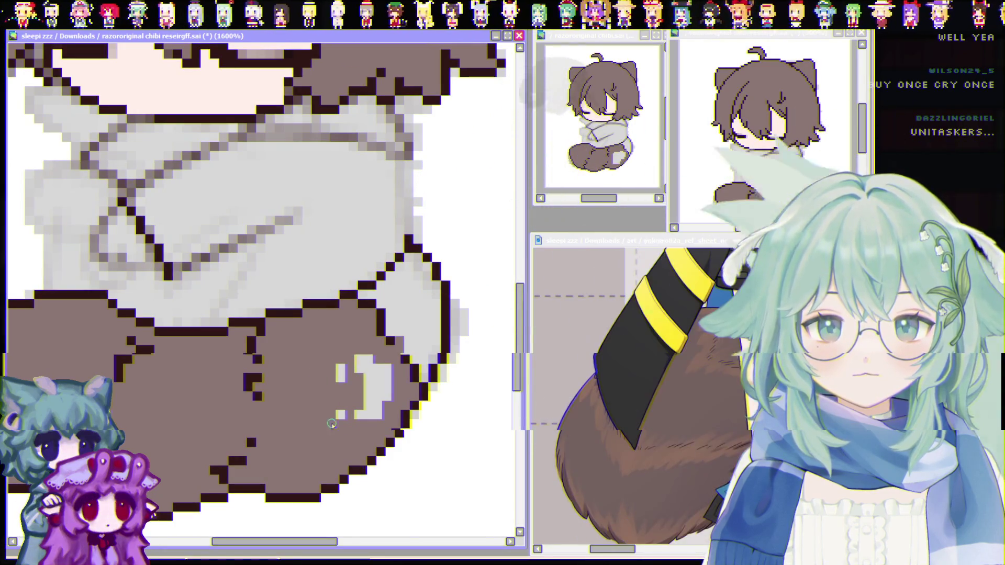
left_click_drag(339, 360, 365, 369)
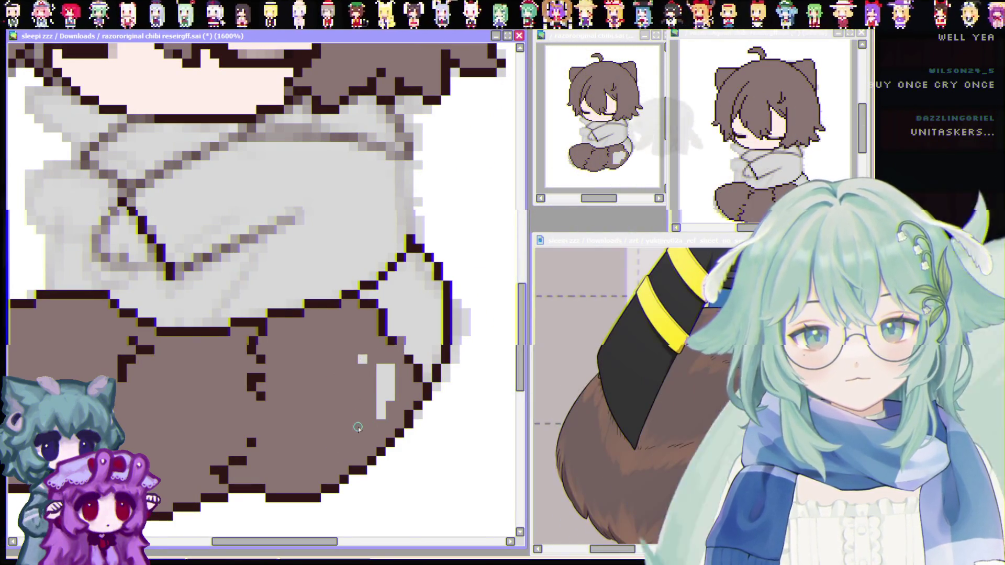
left_click_drag(357, 430, 384, 367)
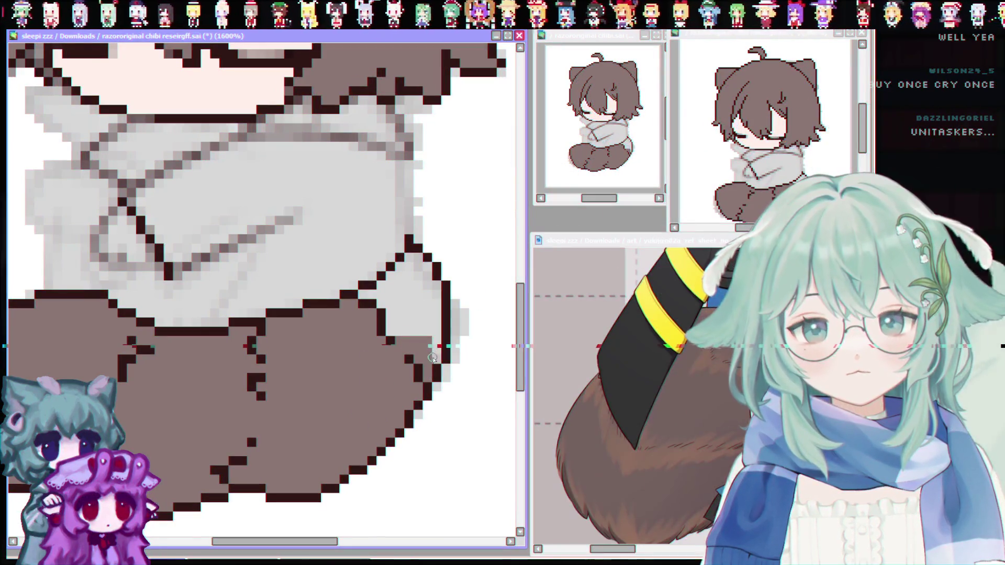
Fill the last light-grey pixels beside the hoodie with brown
mouse_move(392, 310)
left_mouse_down()
mouse_move(395, 334)
mouse_move(395, 304)
left_mouse_up()
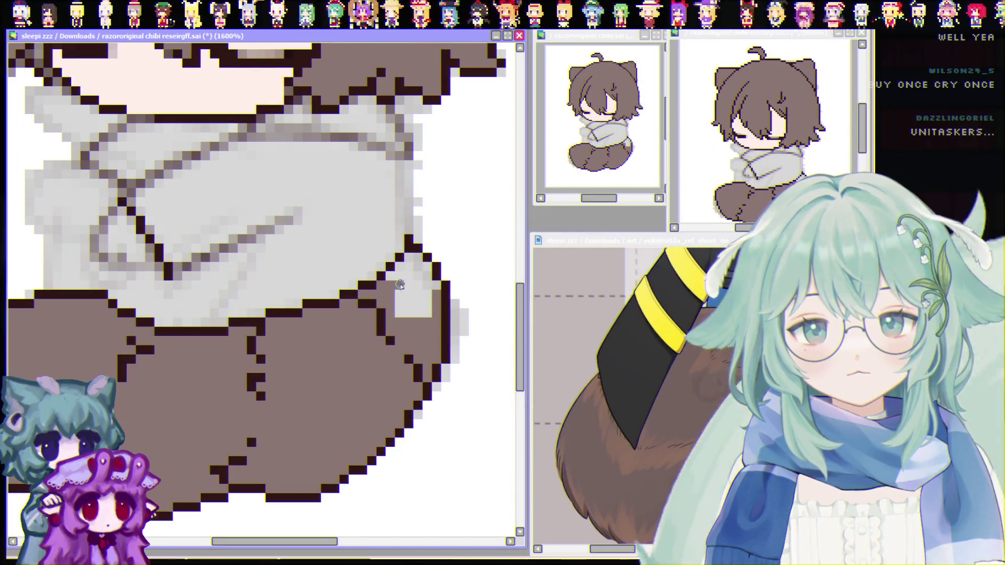
left_click_drag(401, 321, 427, 294)
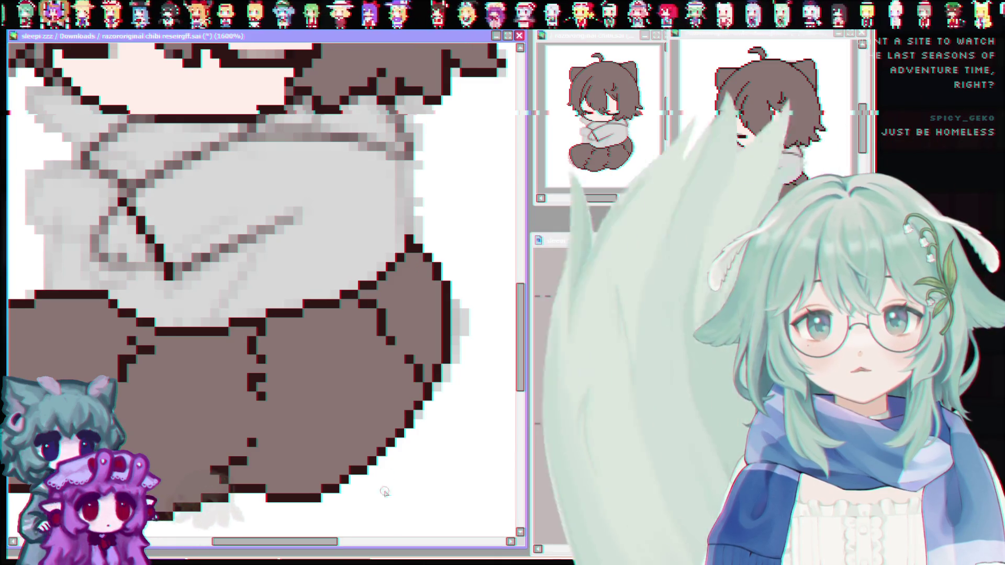
left_click_drag(285, 542, 268, 550)
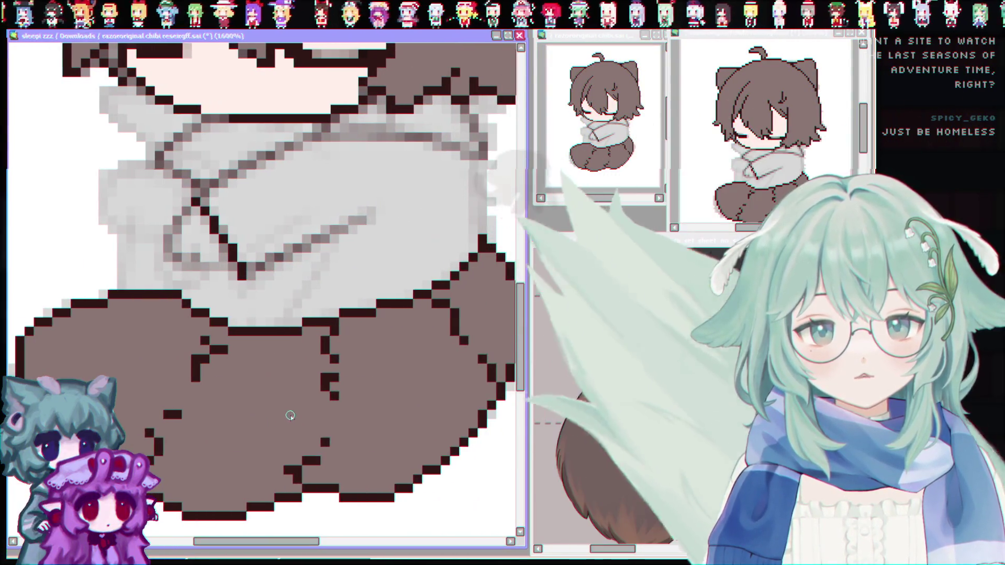
scroll(377, 398, "down", 1)
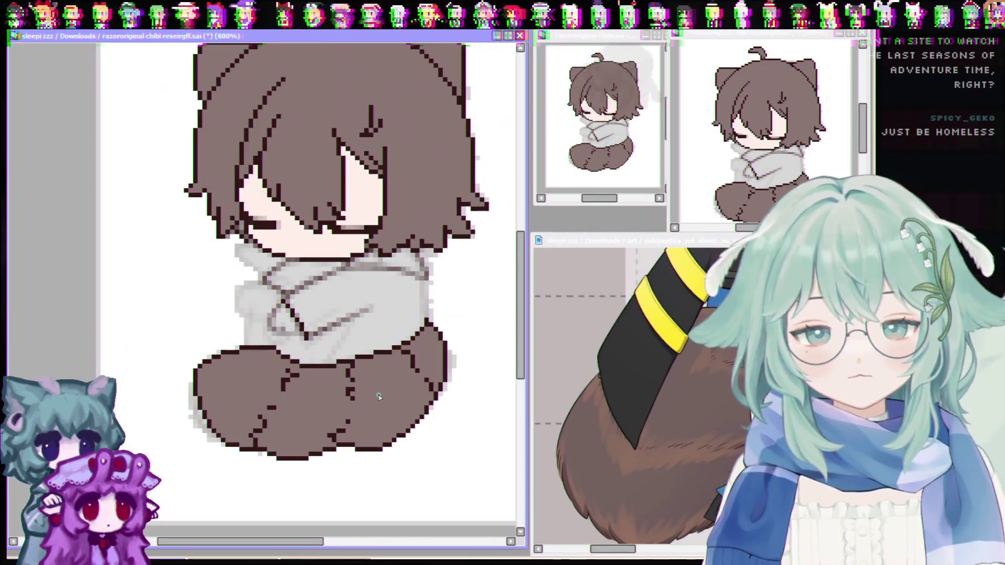
Zoom the reference sheet in on the black, yellow-banded tail
scroll(445, 317, "up", 1)
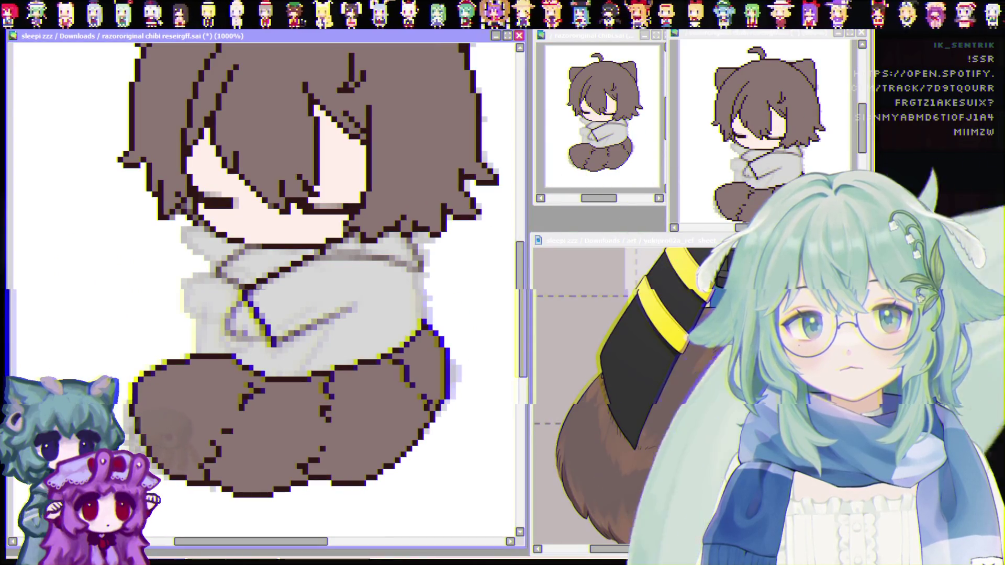
scroll(617, 397, "up", 3)
scroll(700, 354, "up", 2)
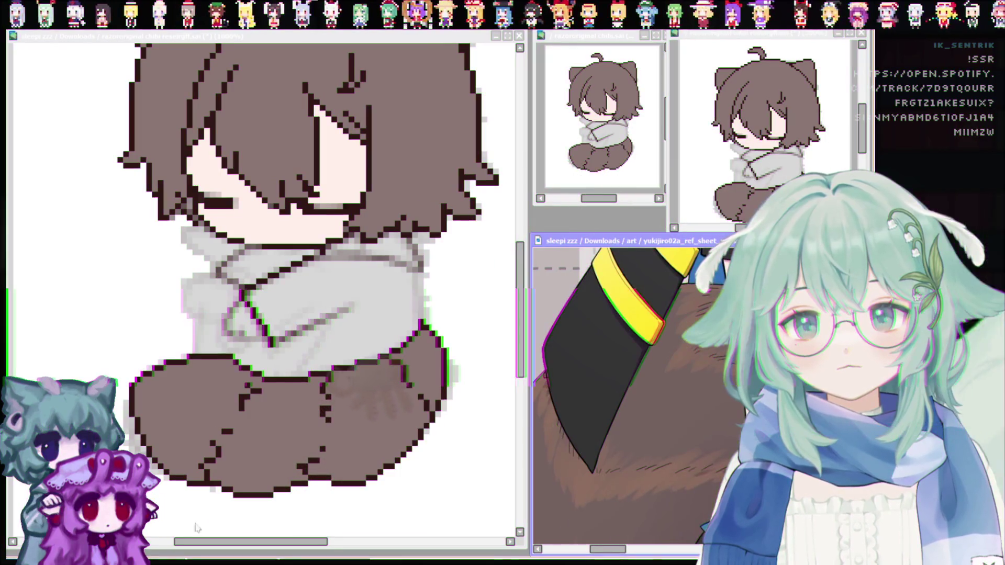
Select the brown legs area on the canvas with the Magic Wand as a dotted outline
left_click(202, 476)
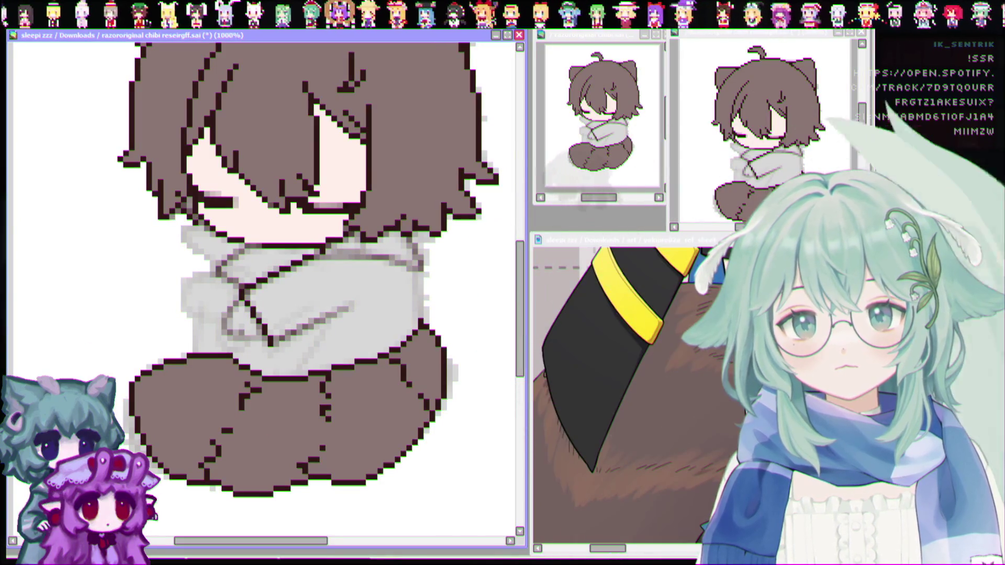
left_click(178, 397)
key("ctrl+z")
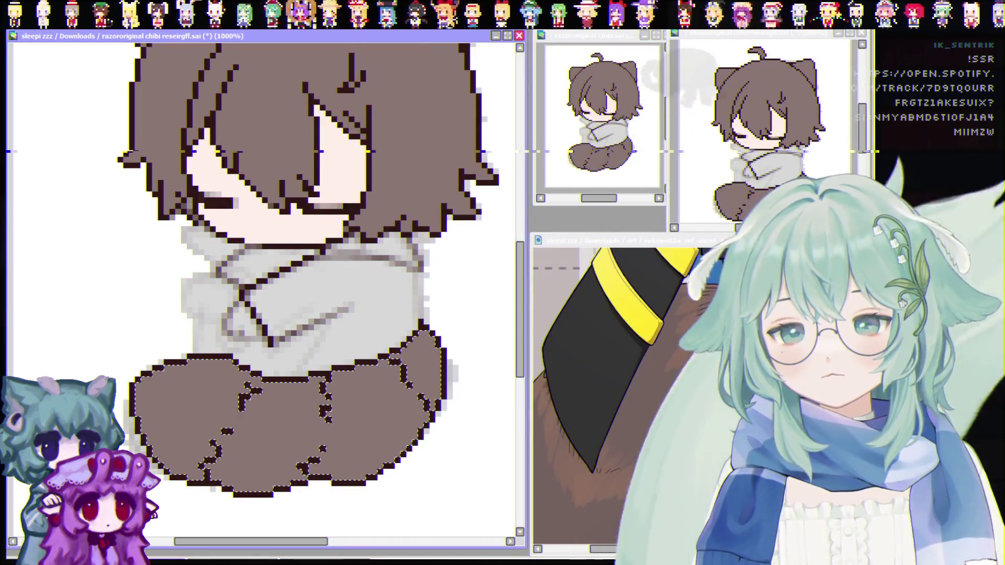
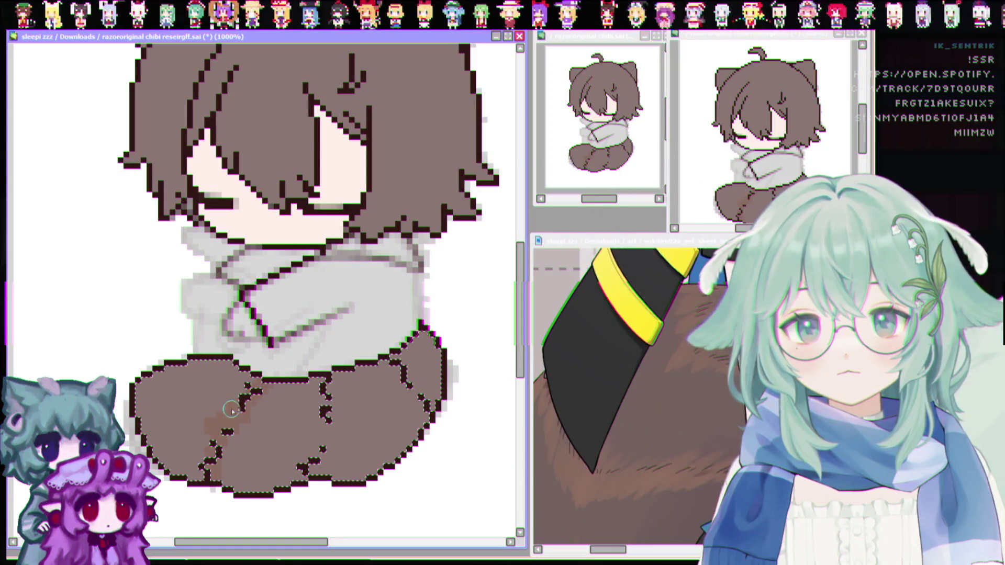
Paint lighter-brown shading down the tail's left side, keeping the tail selection active
left_click_drag(209, 421, 205, 465)
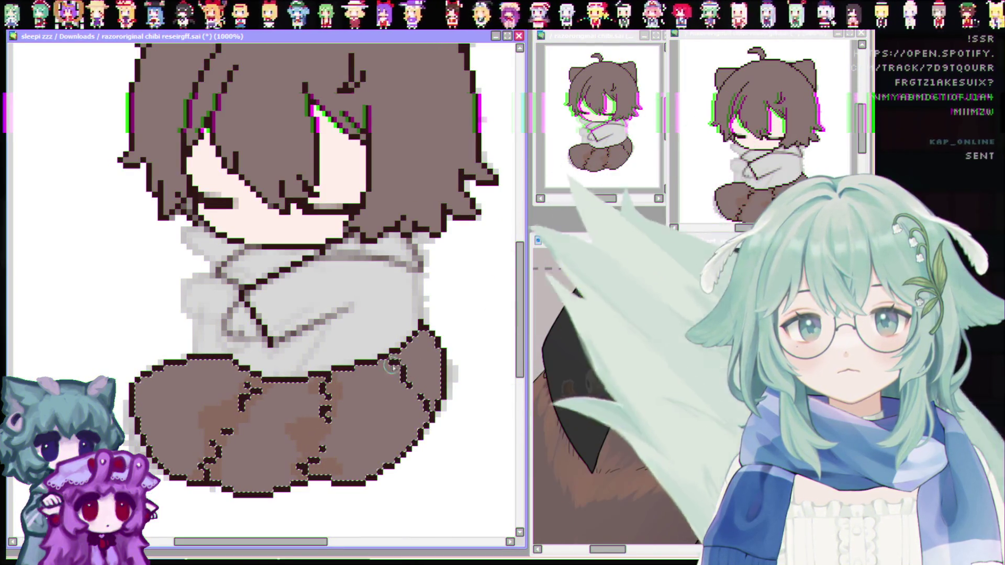
key("ctrl+d")
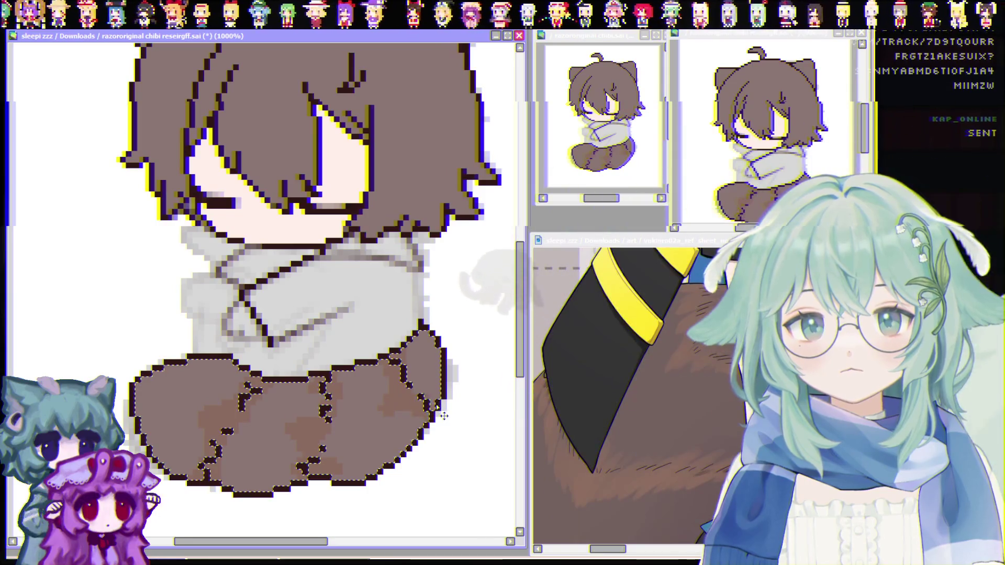
scroll(430, 474, "down", 2)
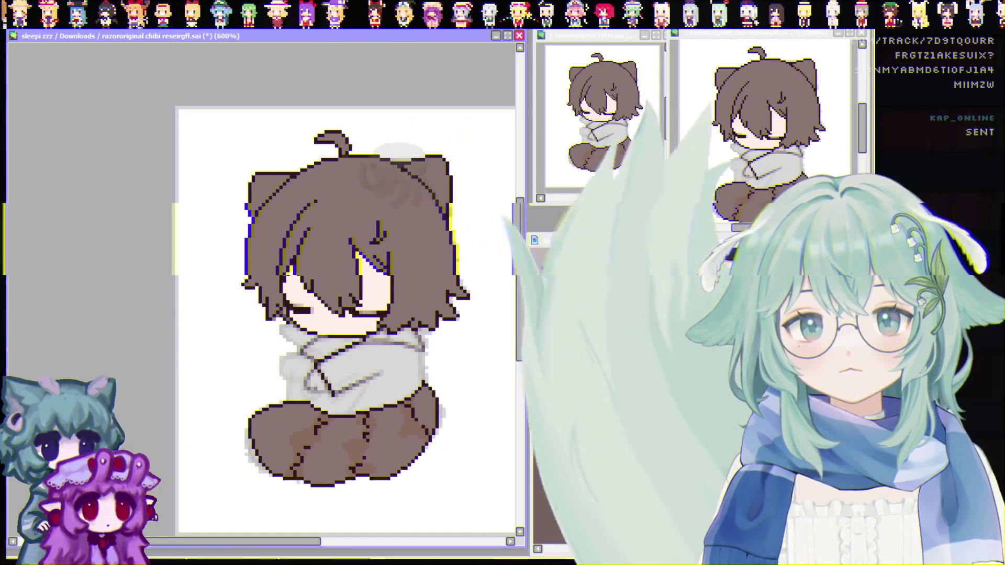
scroll(693, 431, "down", 2)
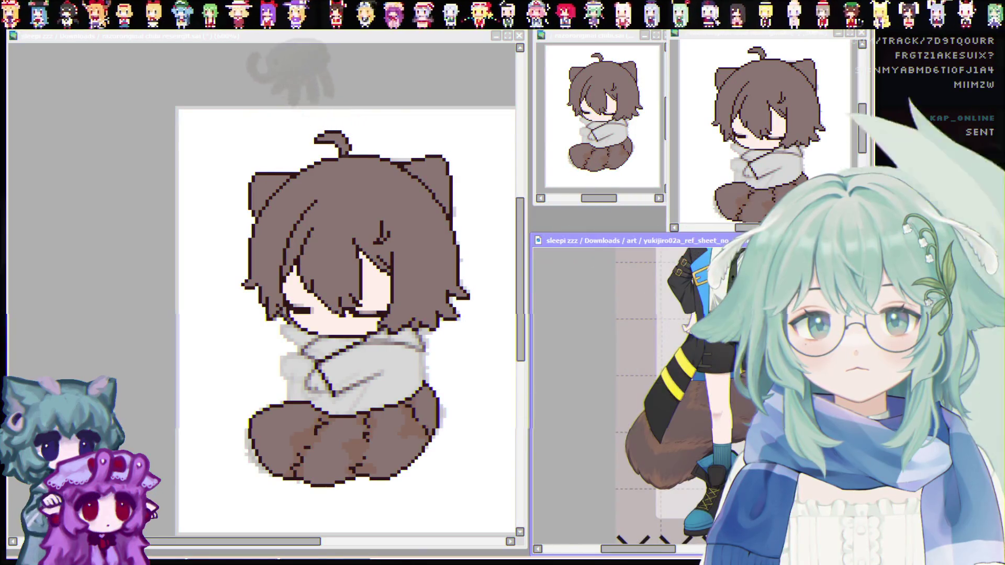
scroll(471, 482, "down", 1)
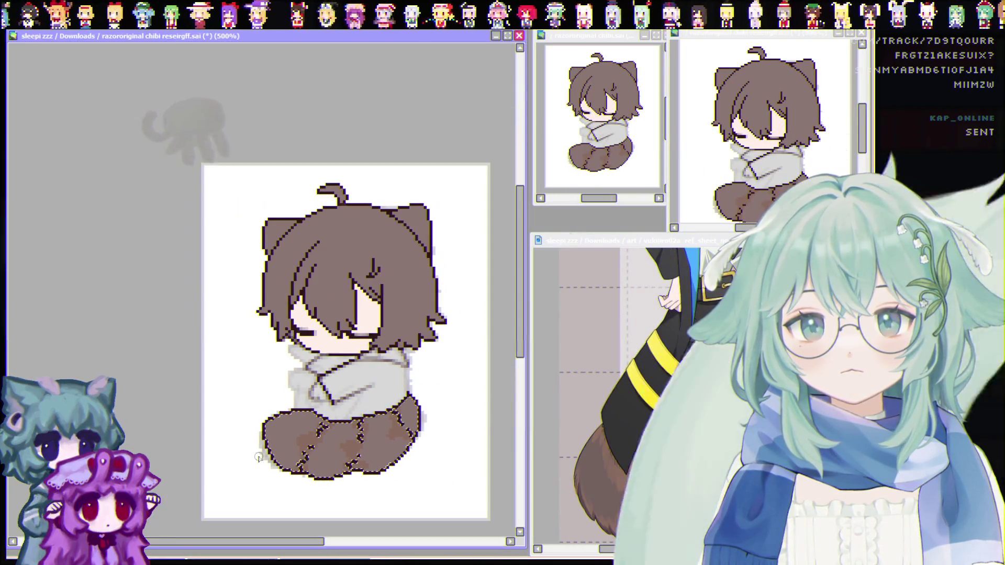
key("ctrl+z")
scroll(258, 421, "up", 2)
scroll(254, 417, "up", 3)
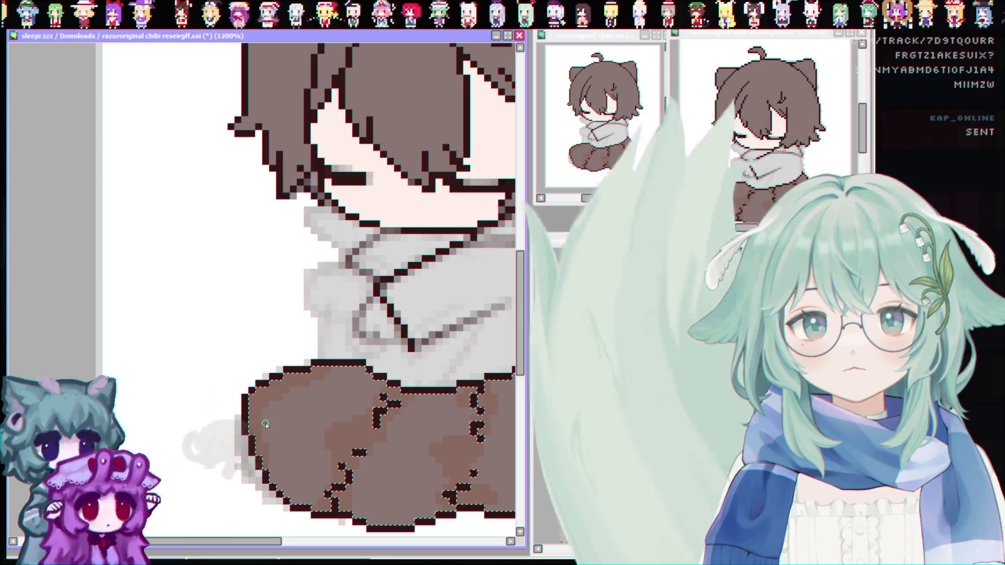
Save the drawing with Ctrl+S and clear the selection around the tail
key("ctrl+s")
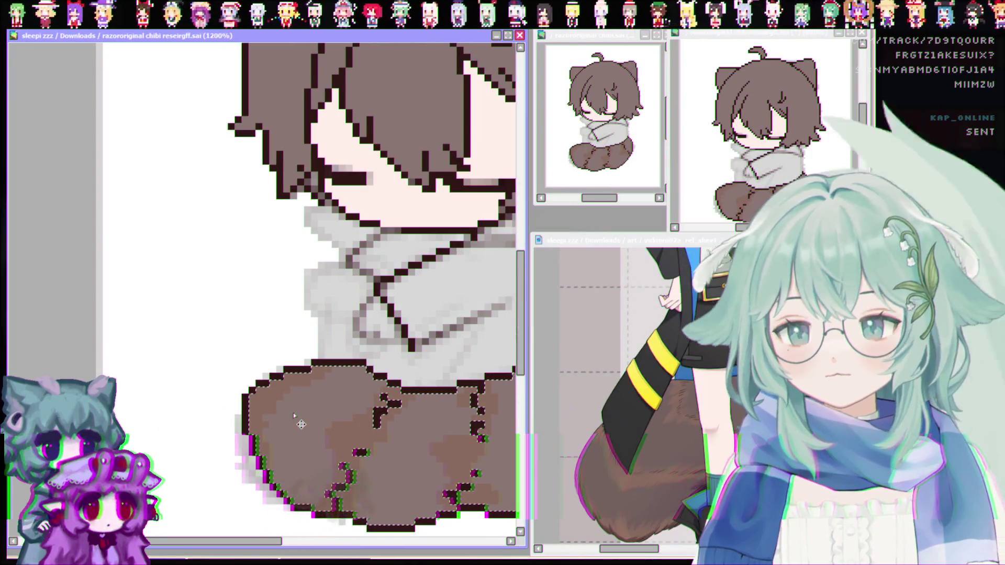
key("ctrl+d")
scroll(234, 390, "down", 3)
scroll(471, 261, "up", 2)
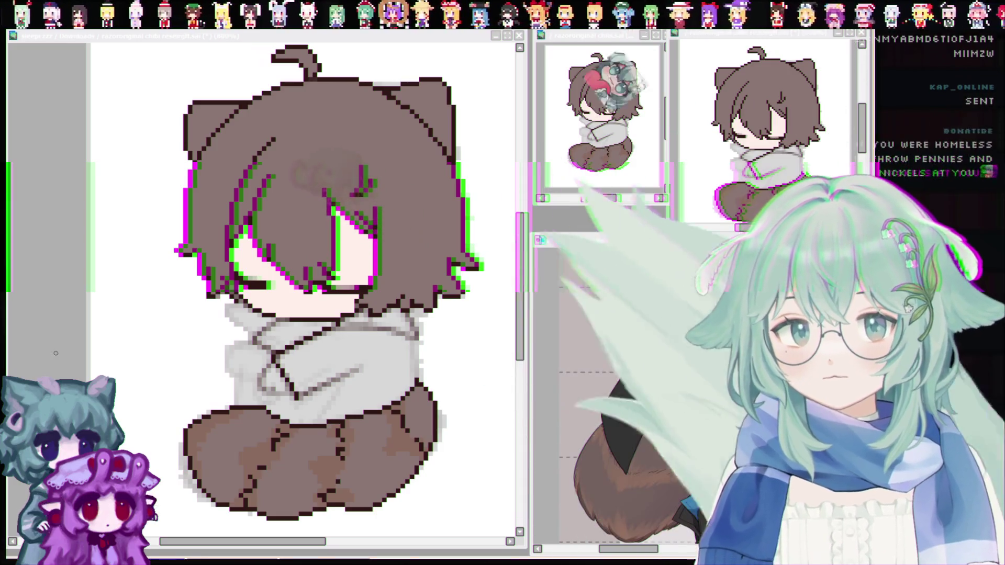
left_click(44, 328)
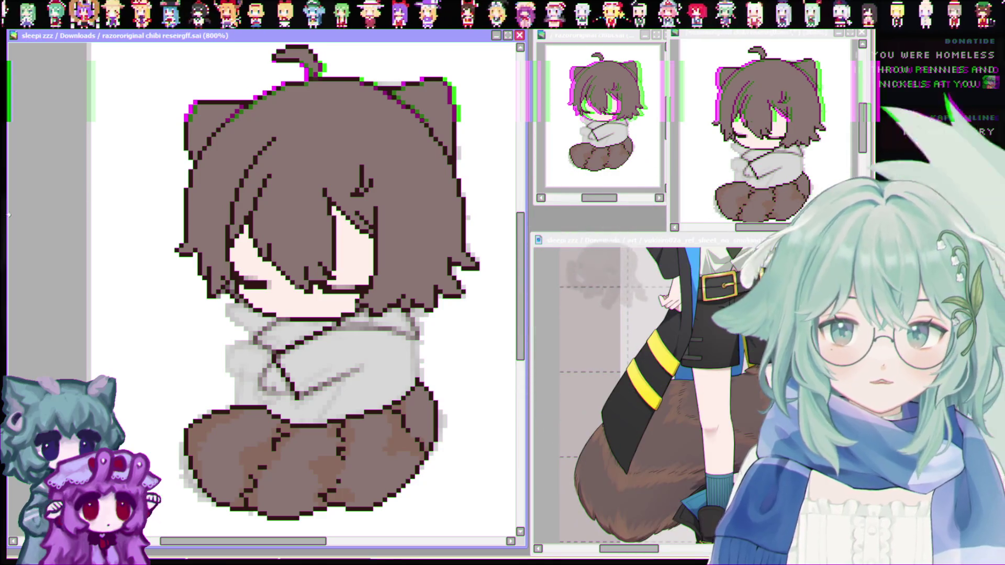
scroll(191, 385, "down", 1)
scroll(191, 385, "up", 3)
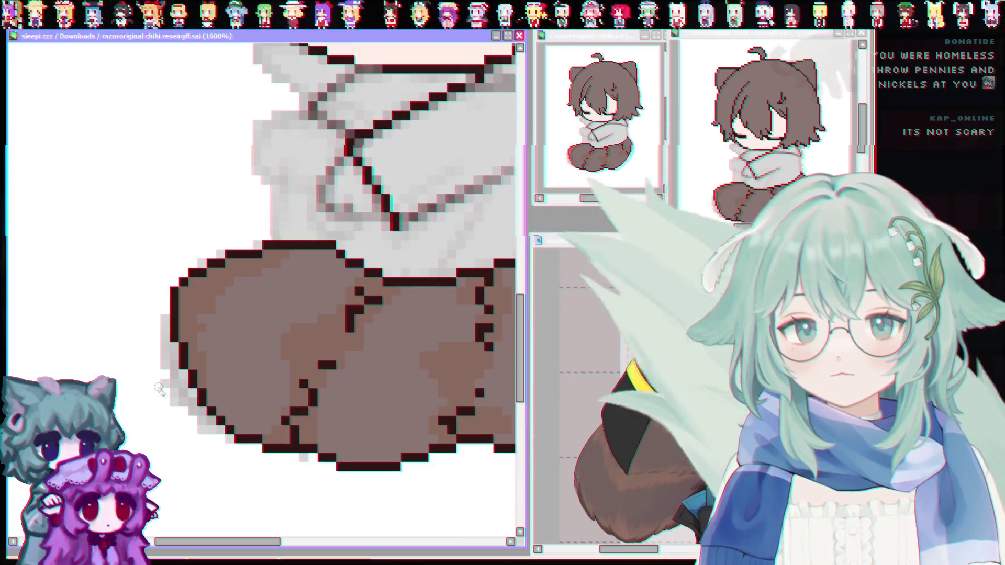
Erase the stray light-grey fringe pixels along the tail's left outline
left_click(164, 319)
mouse_move(174, 349)
left_mouse_down()
mouse_move(174, 422)
mouse_move(202, 438)
left_mouse_up()
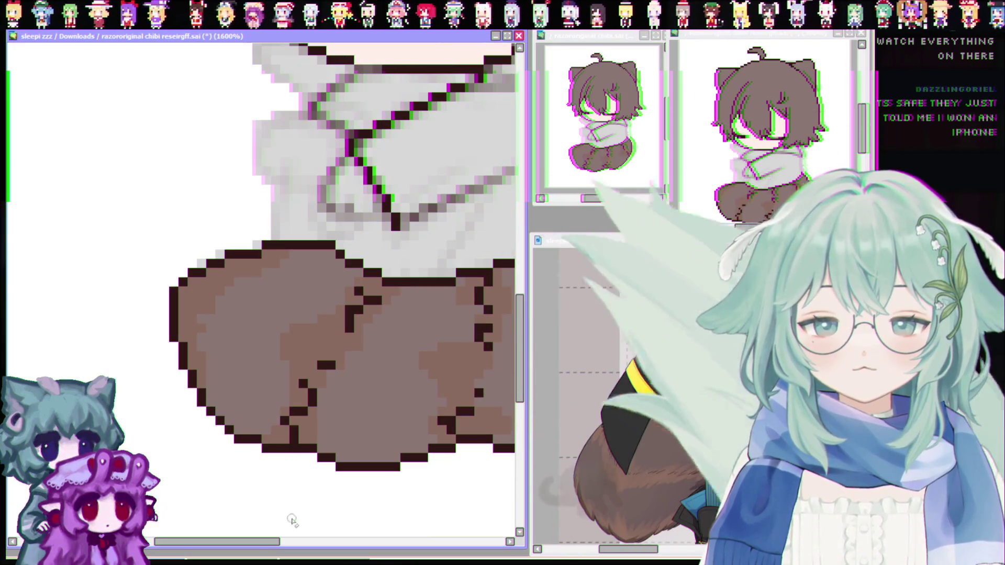
scroll(324, 455, "right", 5)
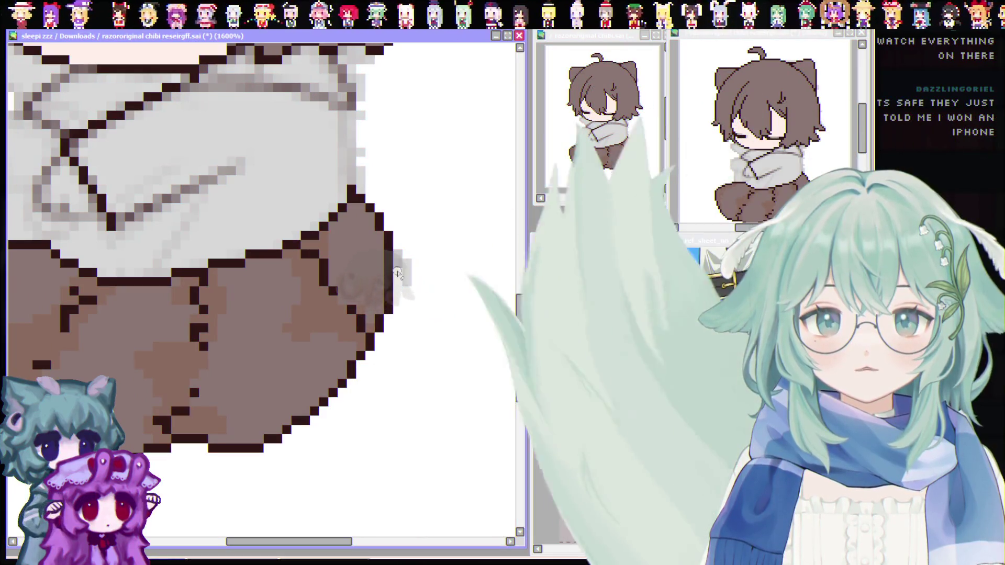
scroll(520, 350, "up", 5)
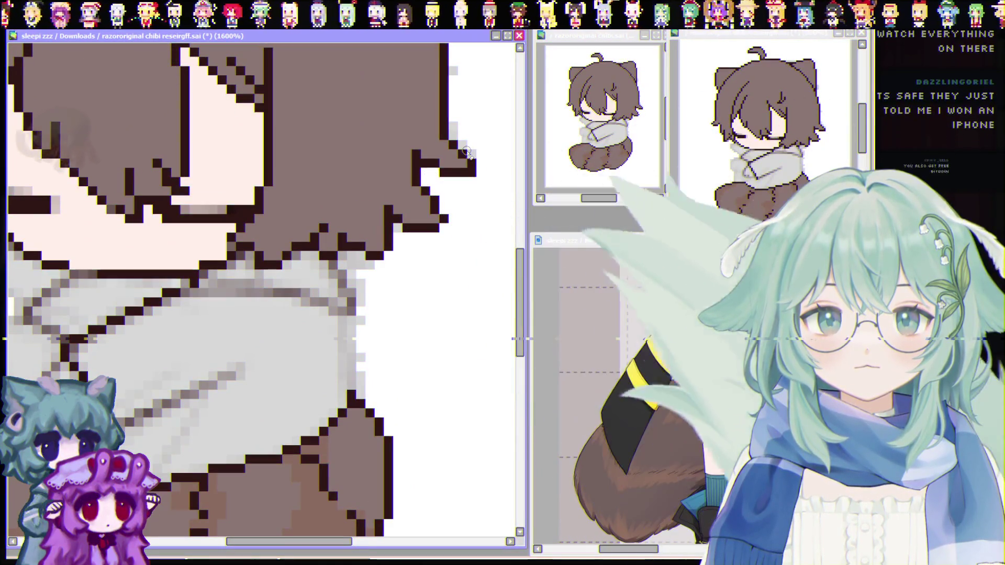
scroll(456, 297, "up", 5)
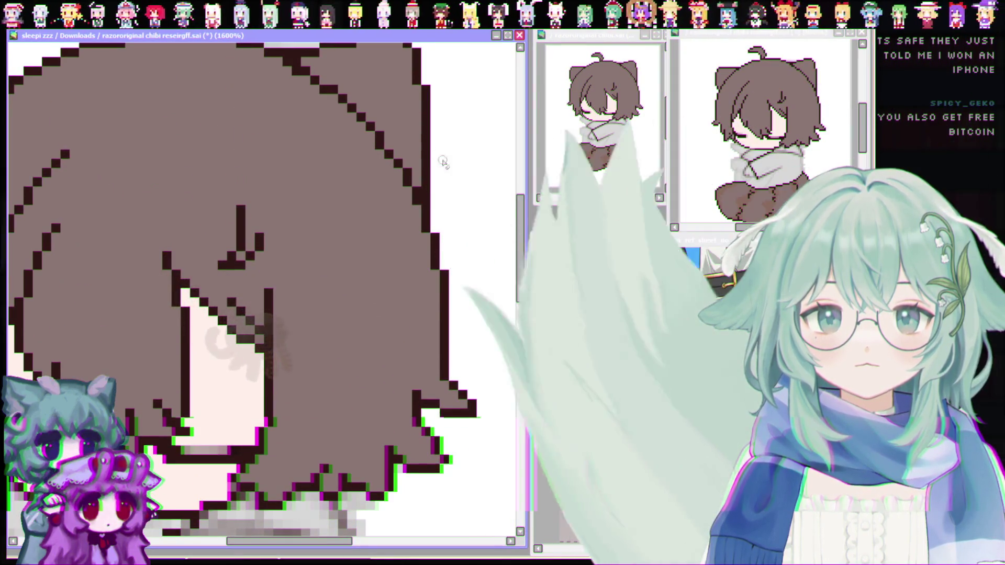
left_click_drag(523, 238, 523, 203)
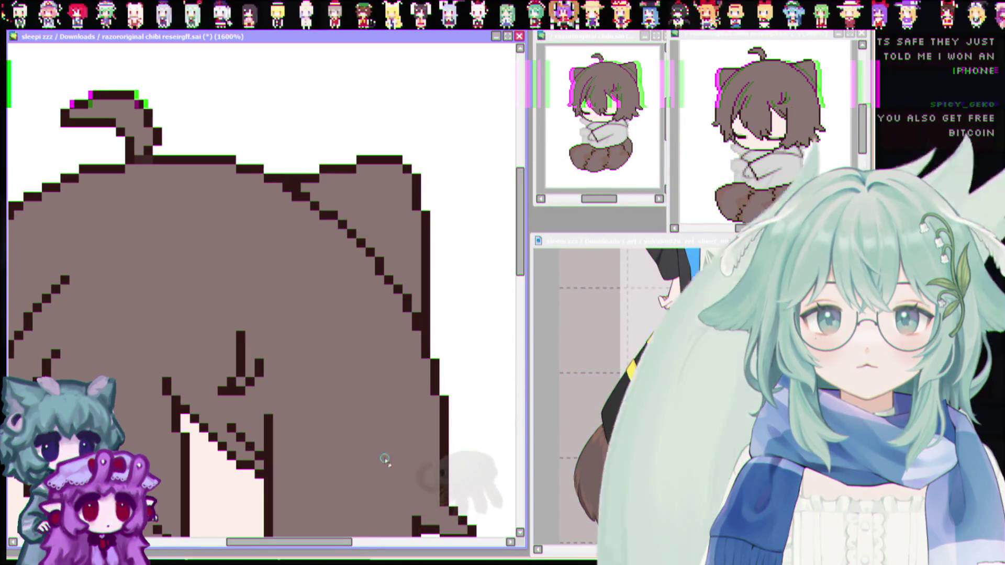
Pan and zoom in on the chibi's head to inspect the hair strand pixels
left_click_drag(319, 543, 235, 543)
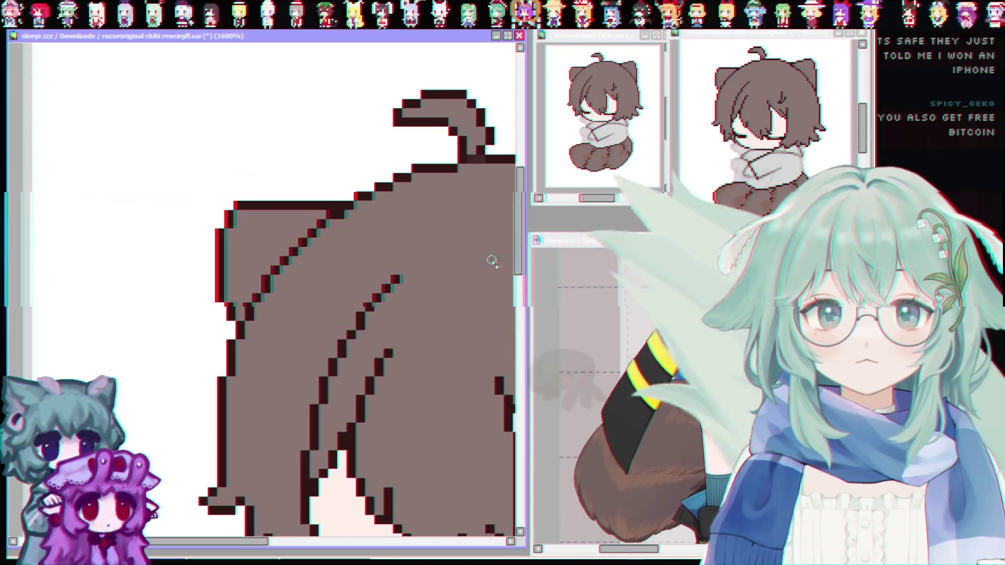
left_click_drag(519, 220, 497, 311)
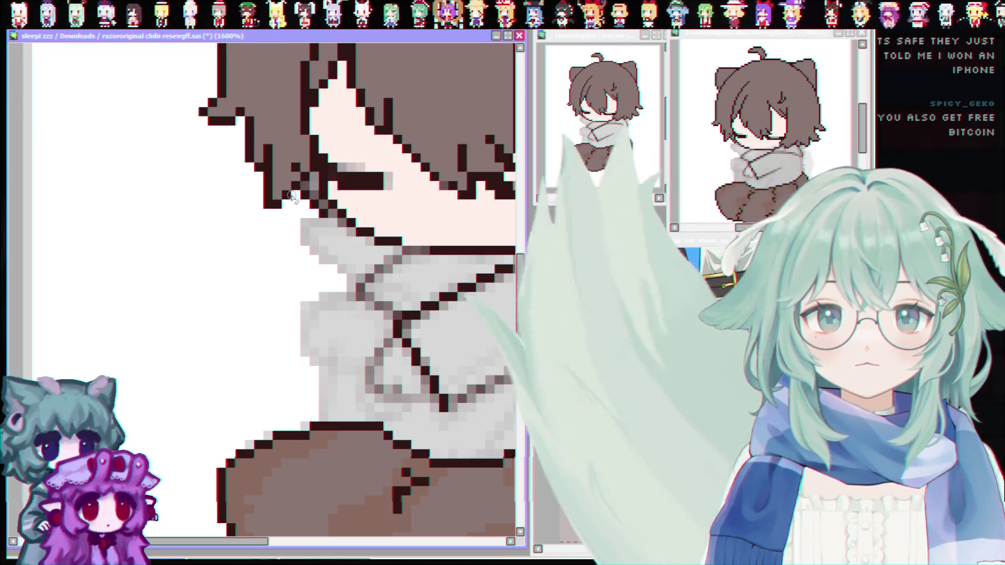
scroll(285, 205, "down", 2)
scroll(328, 235, "up", 1)
scroll(328, 235, "up", 1)
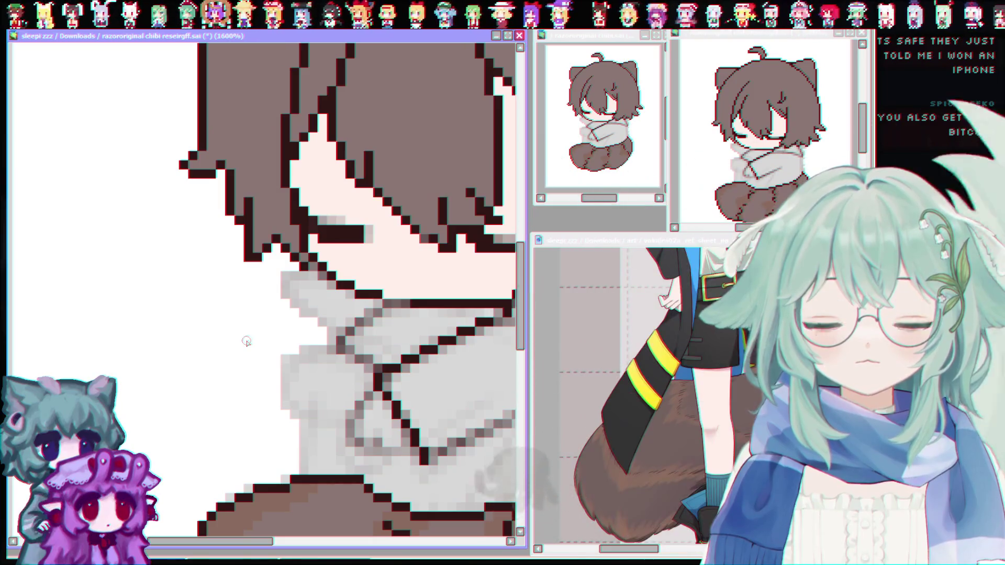
scroll(247, 334, "down", 2)
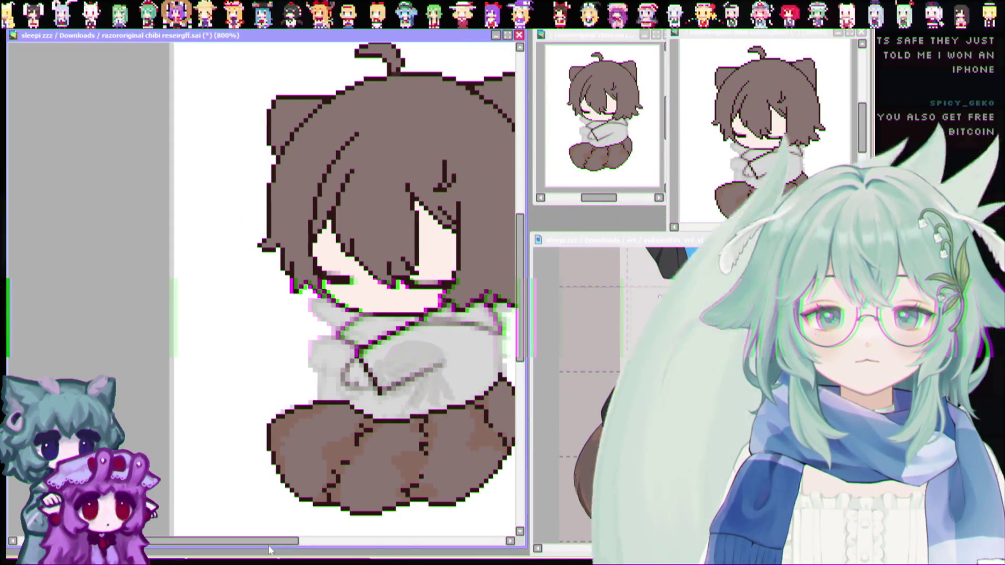
scroll(269, 549, "right", 3)
scroll(135, 324, "down", 1)
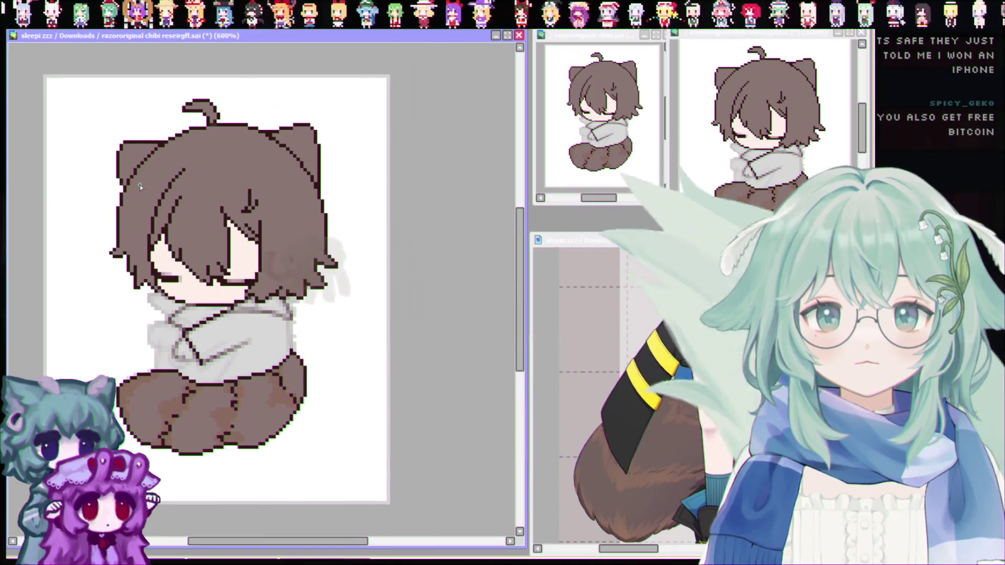
scroll(63, 209, "up", 1)
scroll(210, 251, "up", 1)
Save the chibi sprite .sai file after a final close-up check
scroll(313, 272, "down", 2)
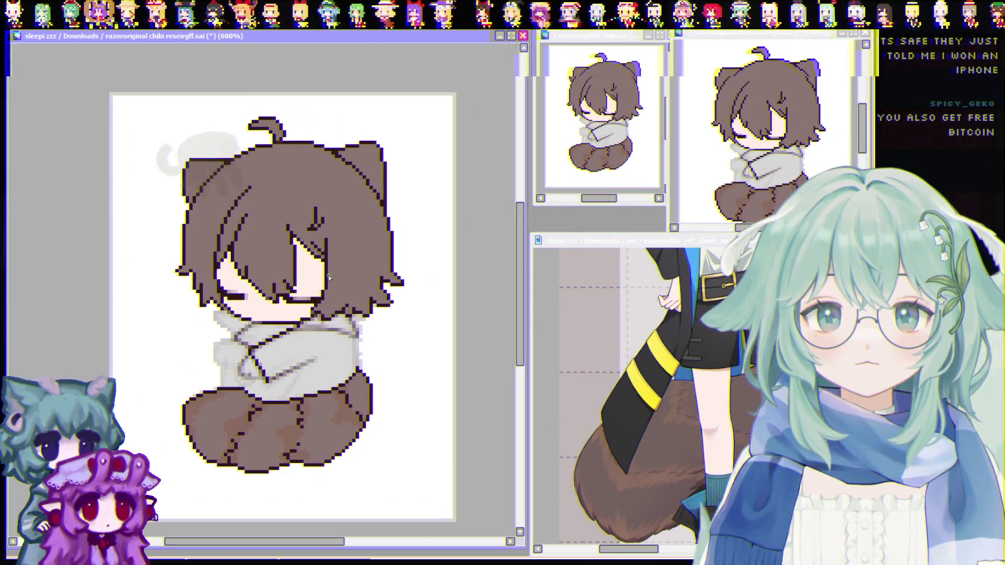
scroll(304, 192, "up", 1)
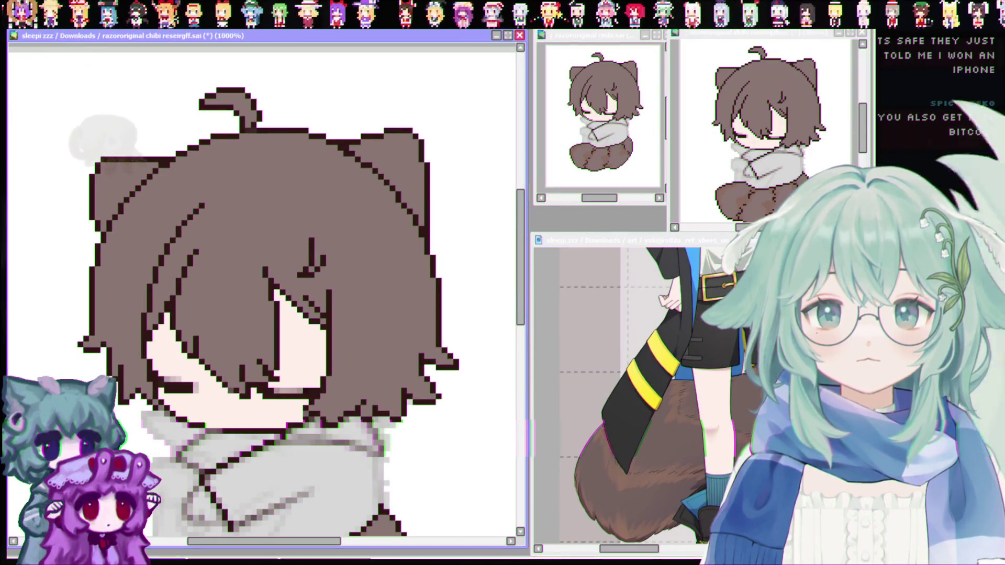
scroll(349, 192, "up", 1)
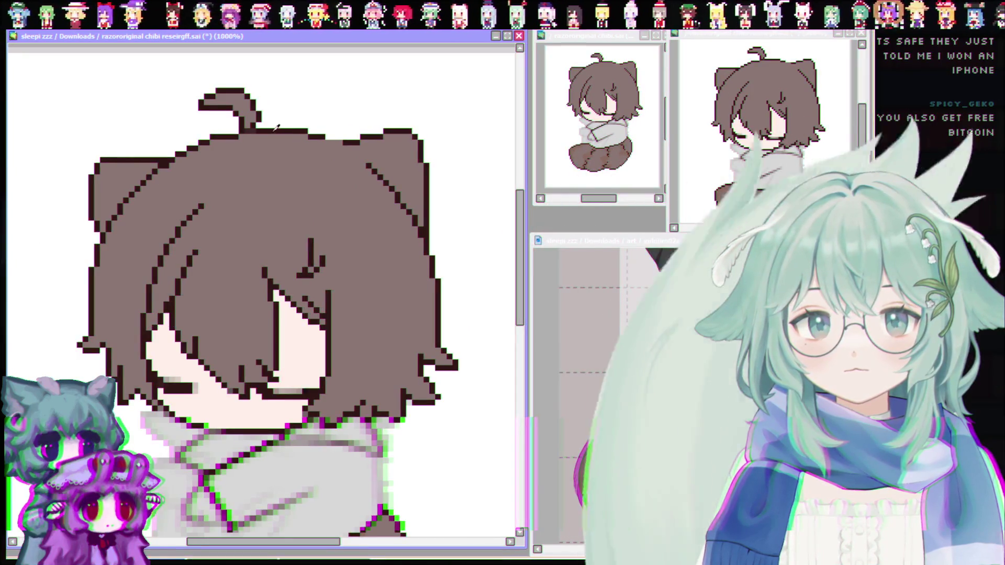
scroll(337, 158, "up", 2)
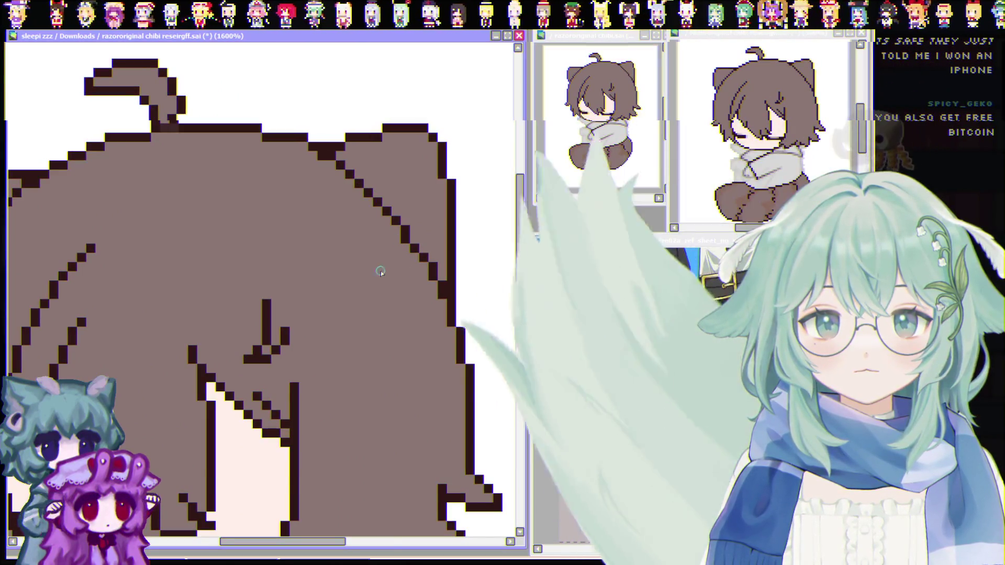
scroll(376, 272, "down", 2)
key("ctrl+s")
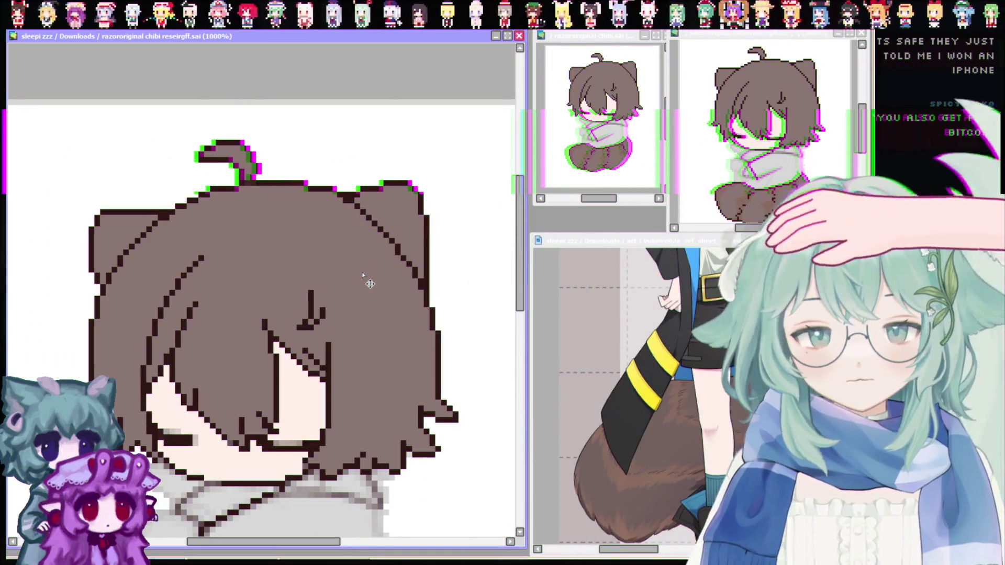
scroll(377, 277, "down", 1)
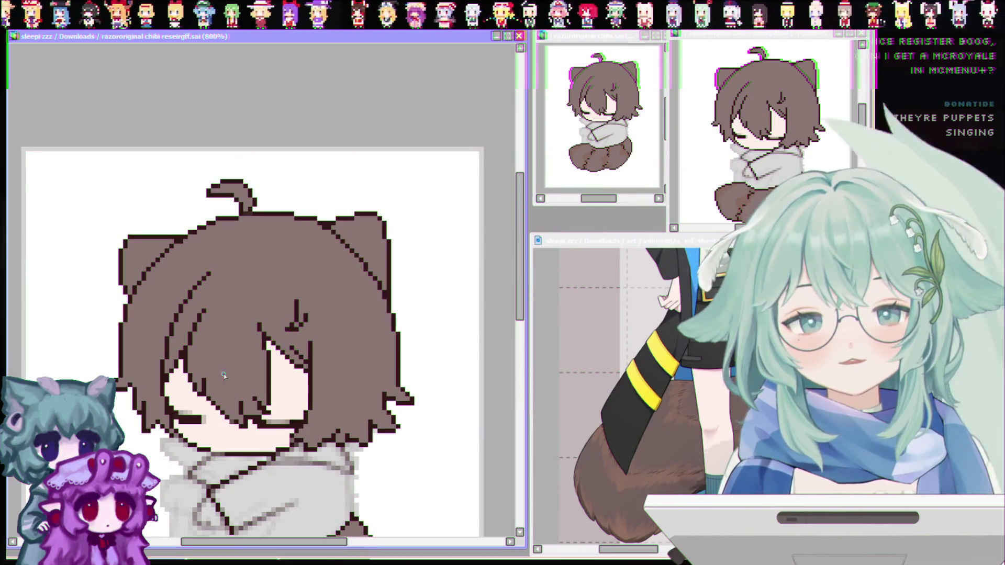
Scroll and zoom the canvas to the hair area above the chibi's eyes
left_click_drag(524, 279, 523, 297)
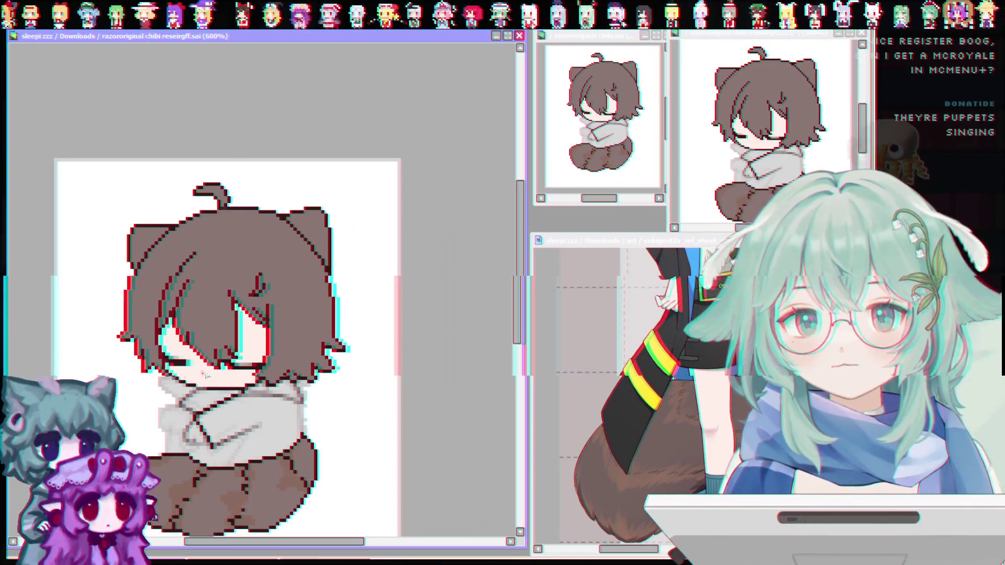
scroll(149, 317, "up", 2)
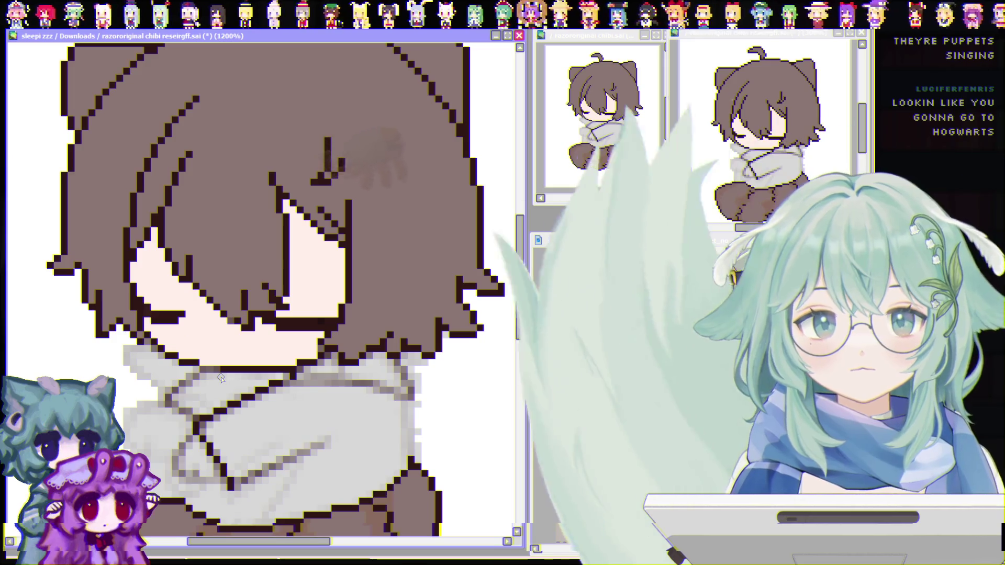
Switch to the character reference sheet to check the tail's stripe pattern
scroll(249, 358, "down", 3)
scroll(248, 361, "up", 5)
scroll(248, 376, "down", 3)
scroll(247, 386, "up", 2)
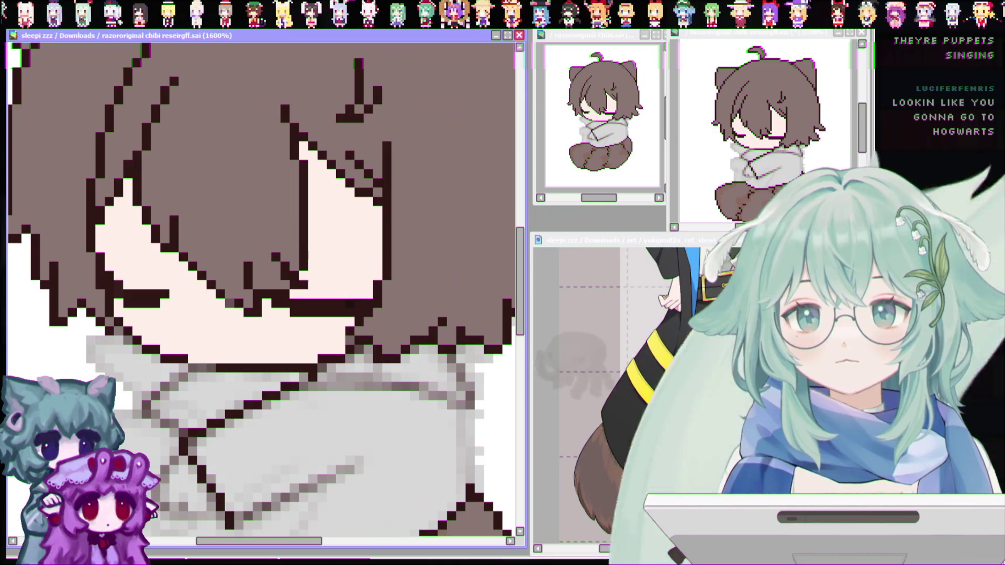
scroll(262, 293, "down", 2)
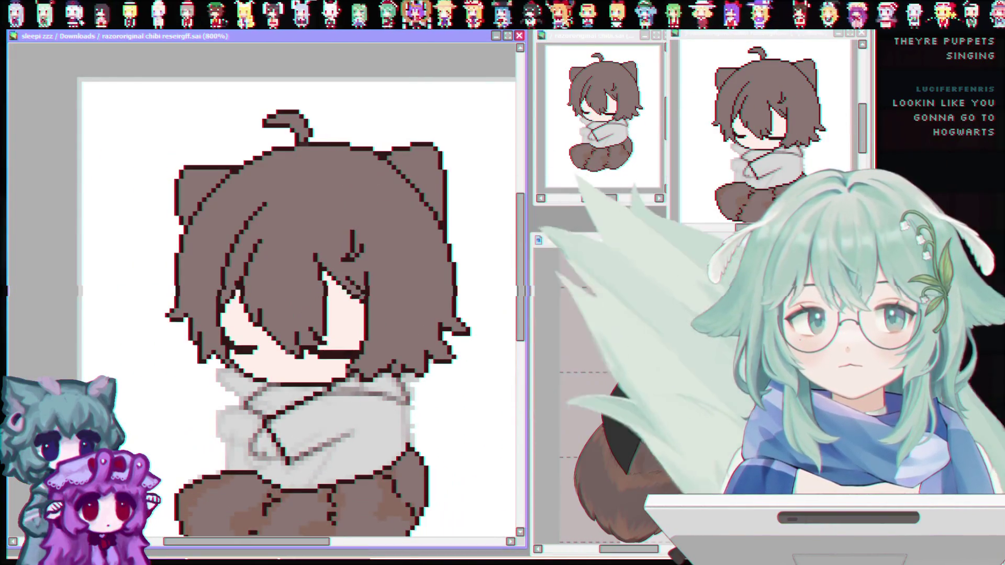
left_click(586, 314)
scroll(586, 314, "up", 1)
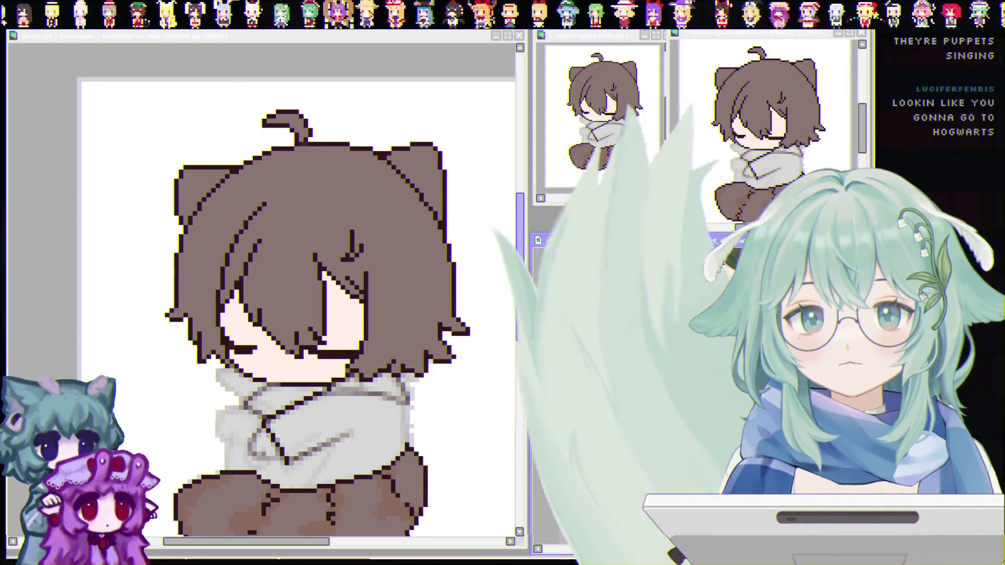
Reposition the view and zoom in closer on the chibi's tail
left_click_drag(519, 321, 519, 337)
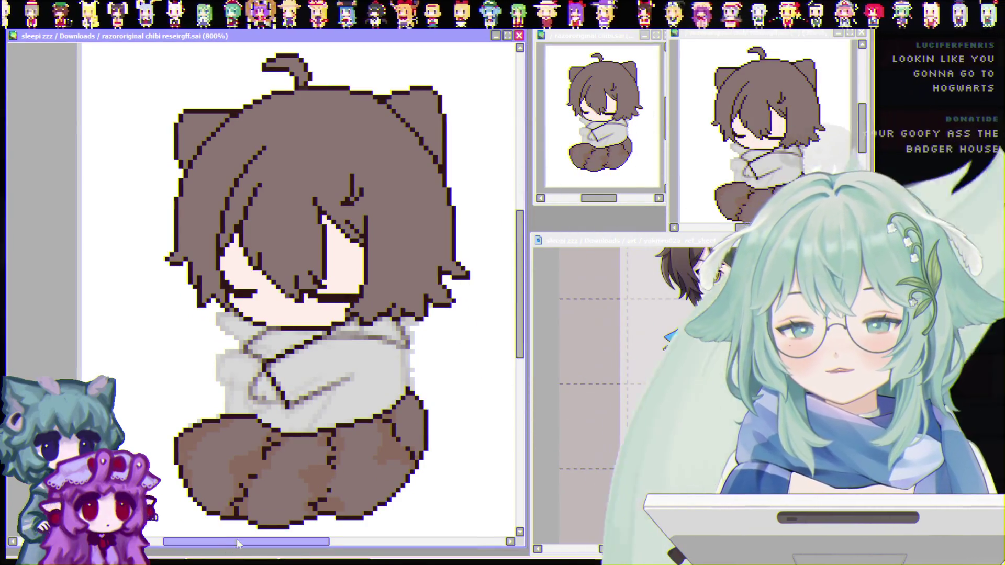
left_click_drag(237, 539, 243, 544)
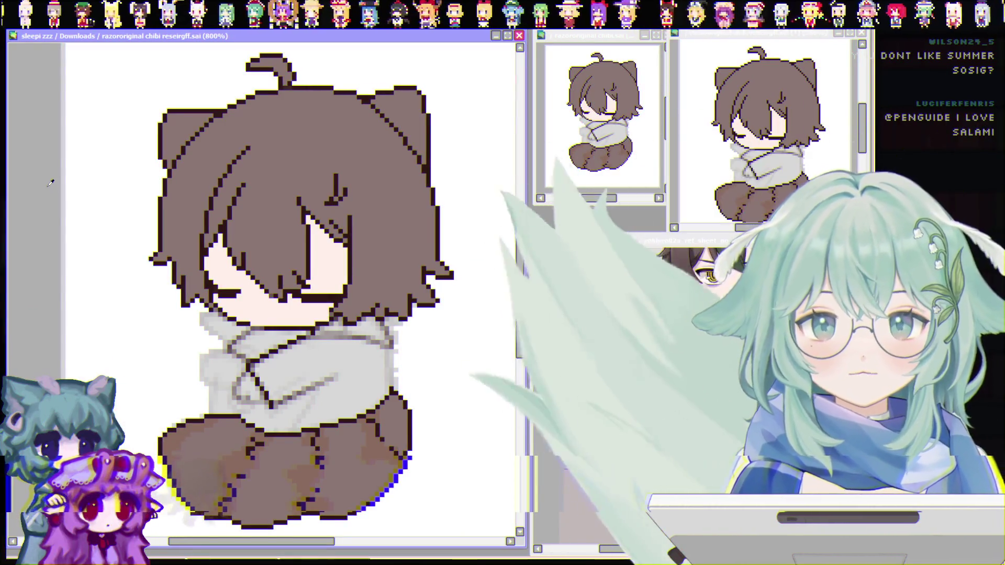
key("ctrl+minus")
key("ctrl+plus")
key("ctrl+plus")
key("ctrl+minus")
key("ctrl+minus")
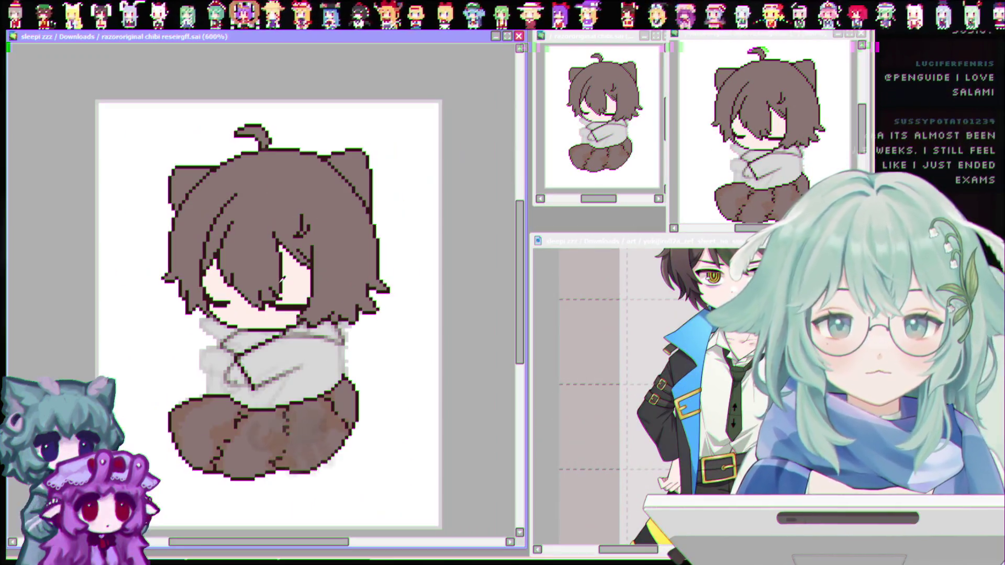
key("ctrl+plus")
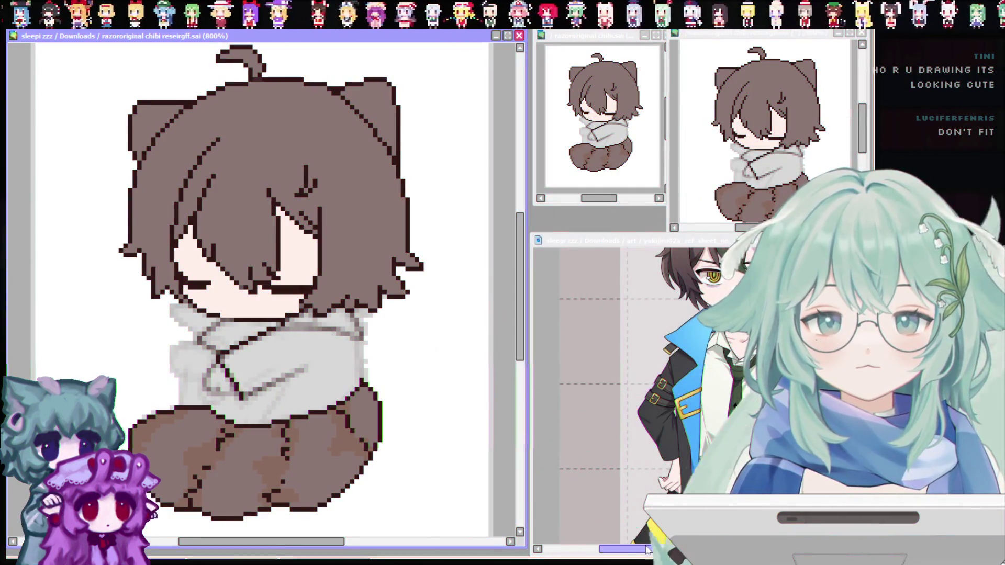
left_click_drag(648, 549, 664, 549)
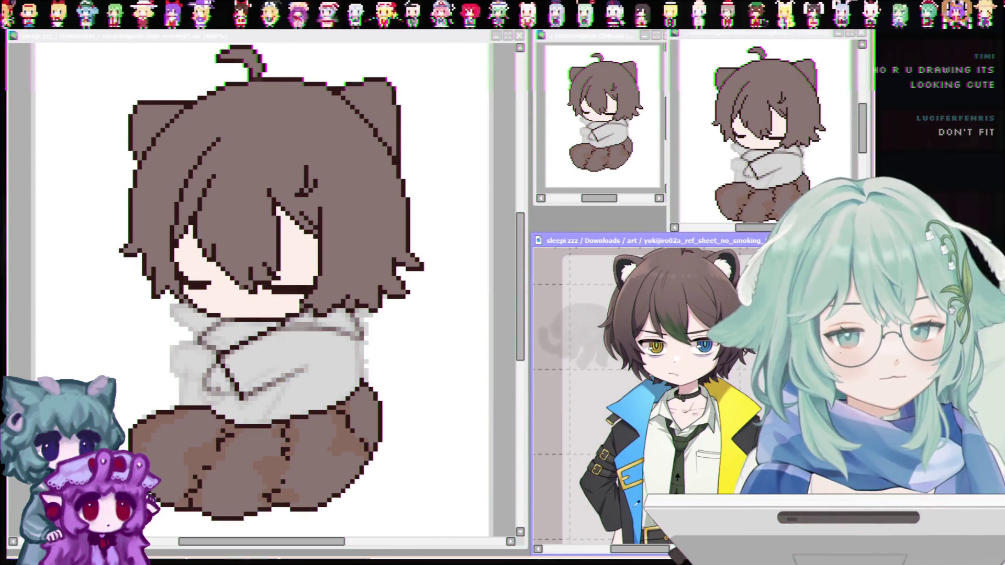
left_click_drag(629, 550, 634, 550)
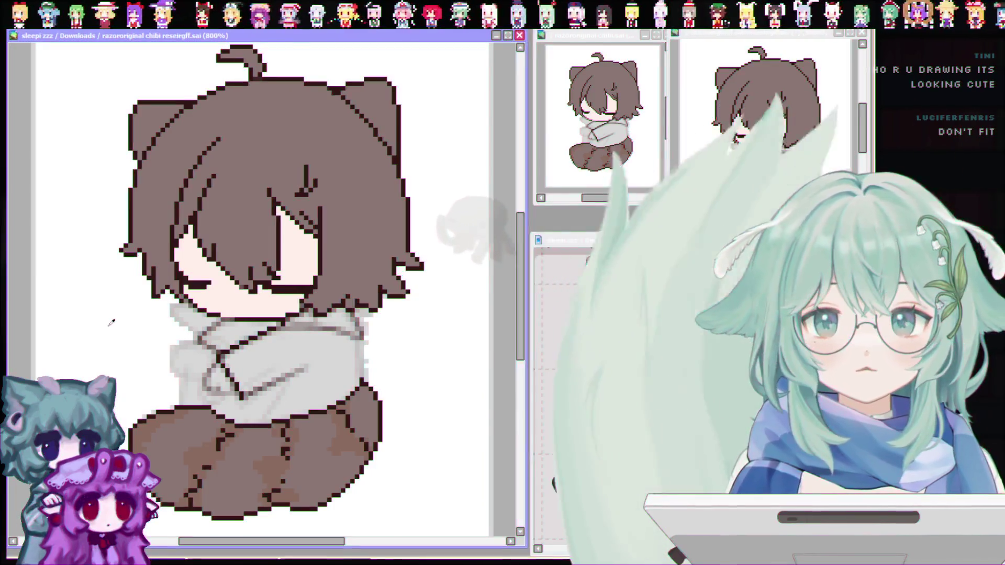
scroll(160, 361, "down", 2)
scroll(297, 297, "up", 3)
scroll(297, 297, "down", 3)
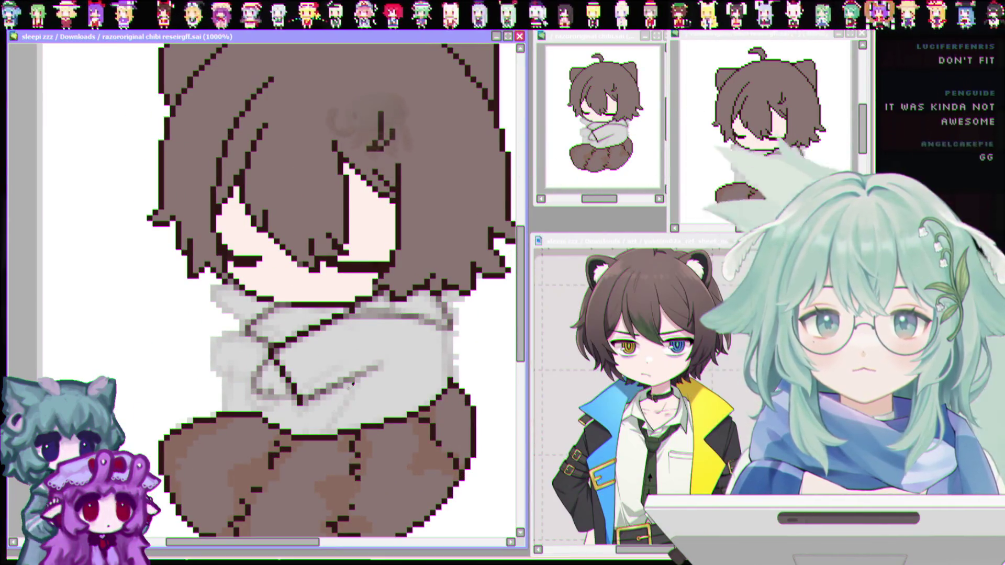
scroll(314, 314, "down", 1)
scroll(367, 340, "down", 1)
scroll(443, 361, "up", 5)
scroll(443, 361, "down", 3)
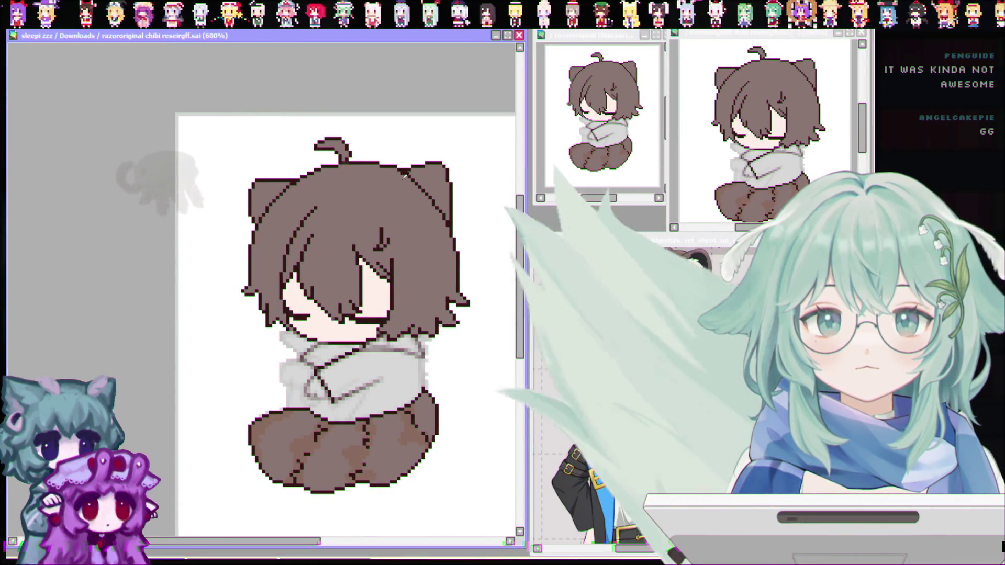
scroll(444, 403, "up", 1)
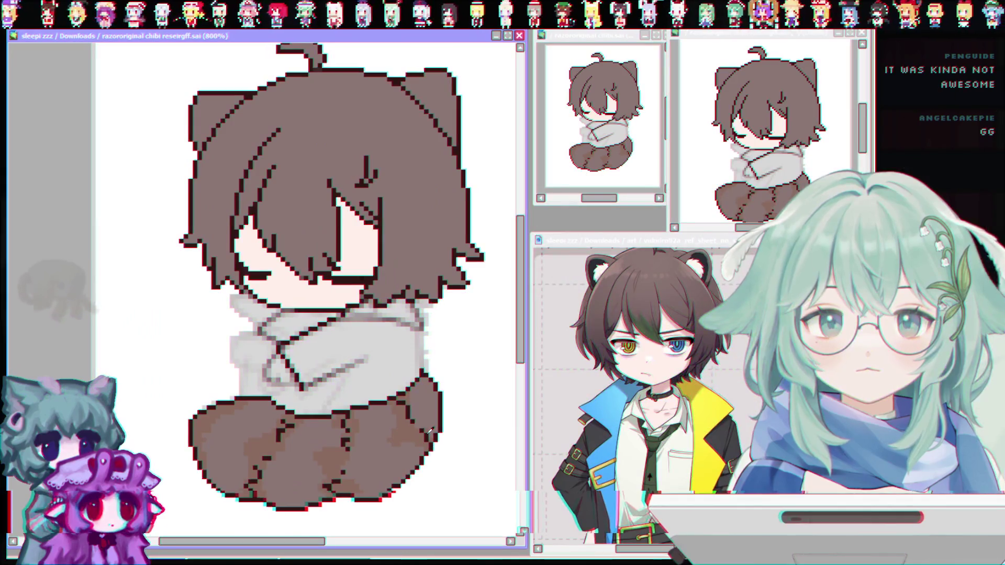
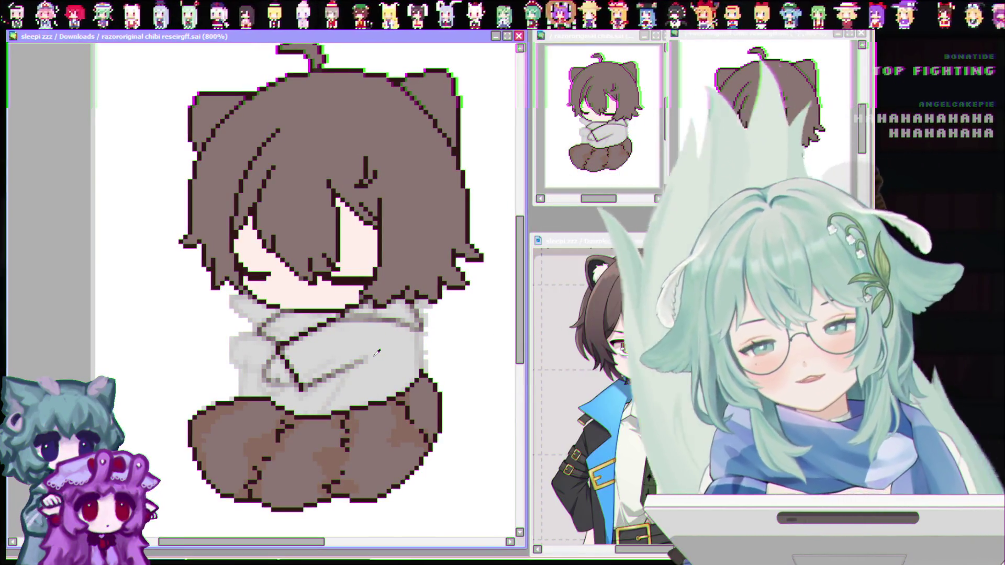
Zoom to 1000% and paint over the faint sketch lines on the hoodie
scroll(355, 349, "down", 1)
scroll(335, 358, "up", 2)
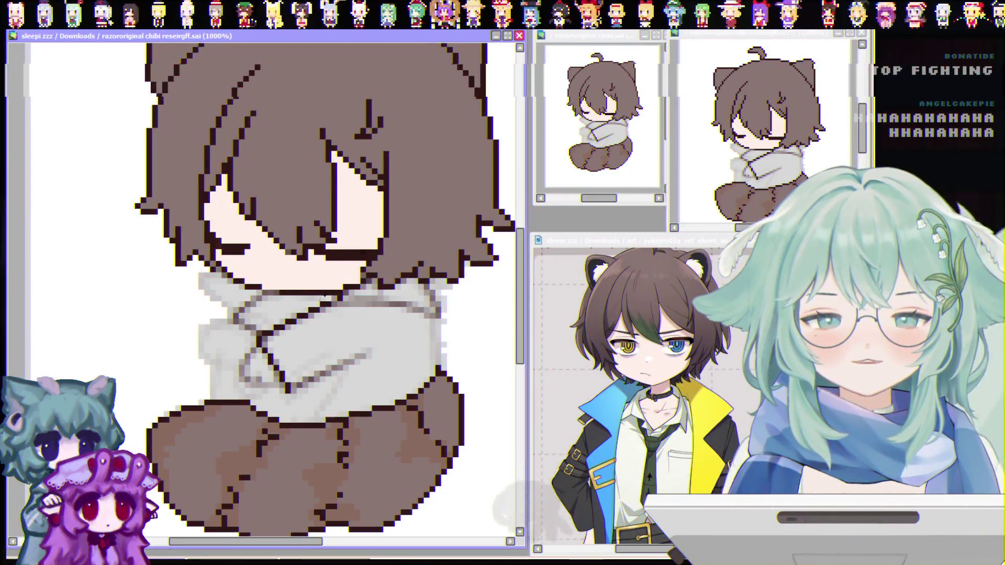
left_click_drag(523, 331, 522, 342)
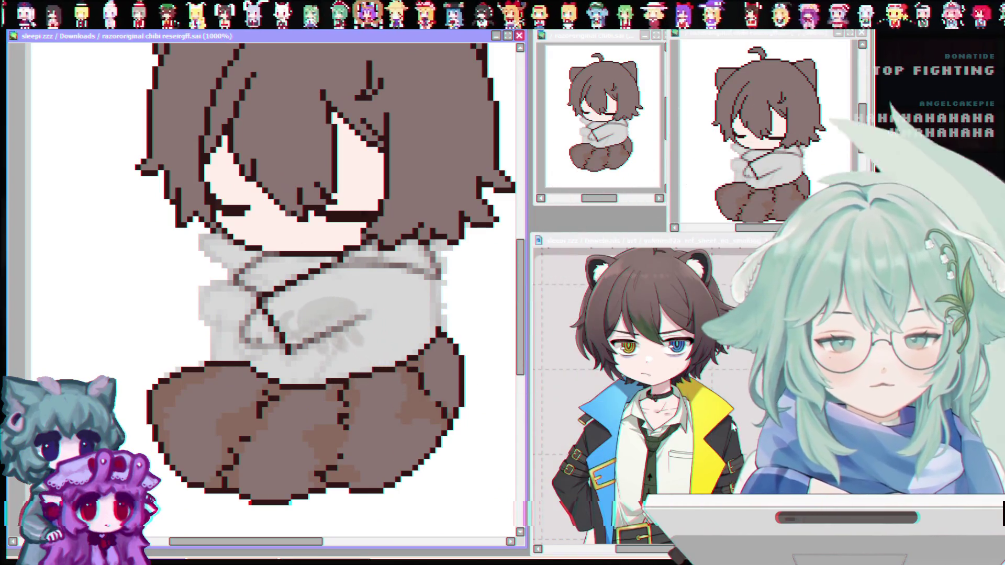
left_click_drag(335, 324, 272, 293)
left_click_drag(188, 215, 261, 230)
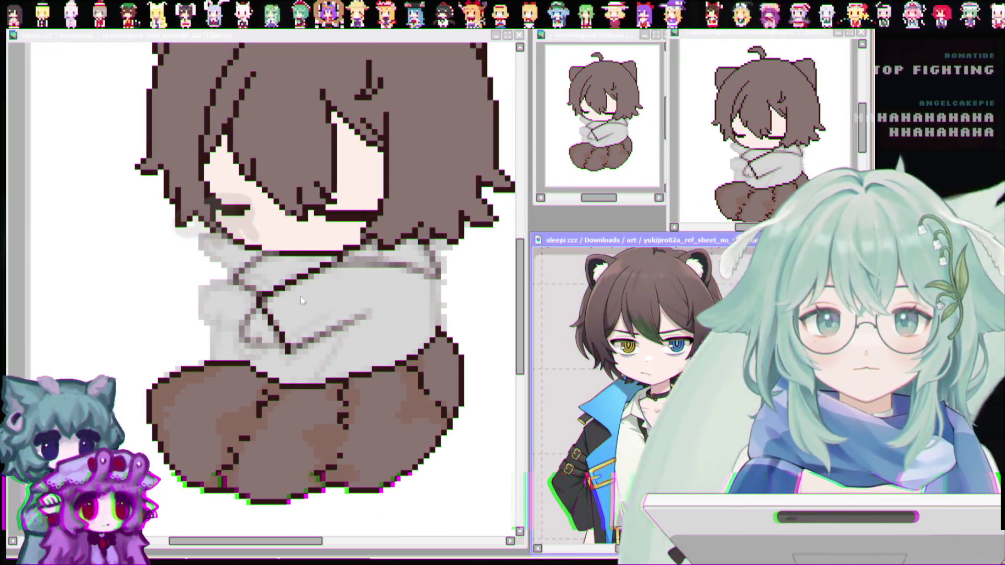
Begin a dark grey jacket patch on the hoodie's chest
left_click(267, 303)
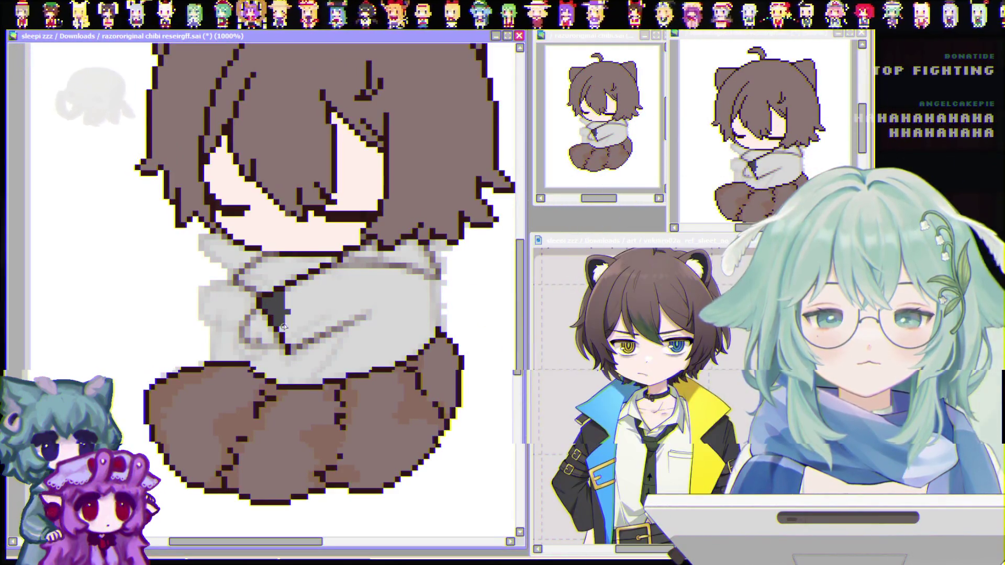
left_click_drag(282, 328, 289, 317)
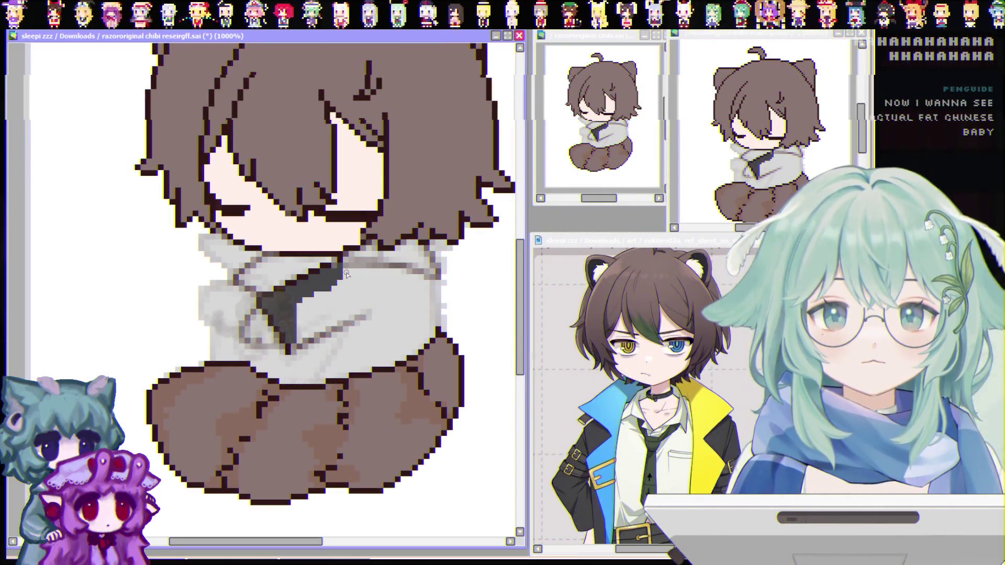
left_click(341, 279)
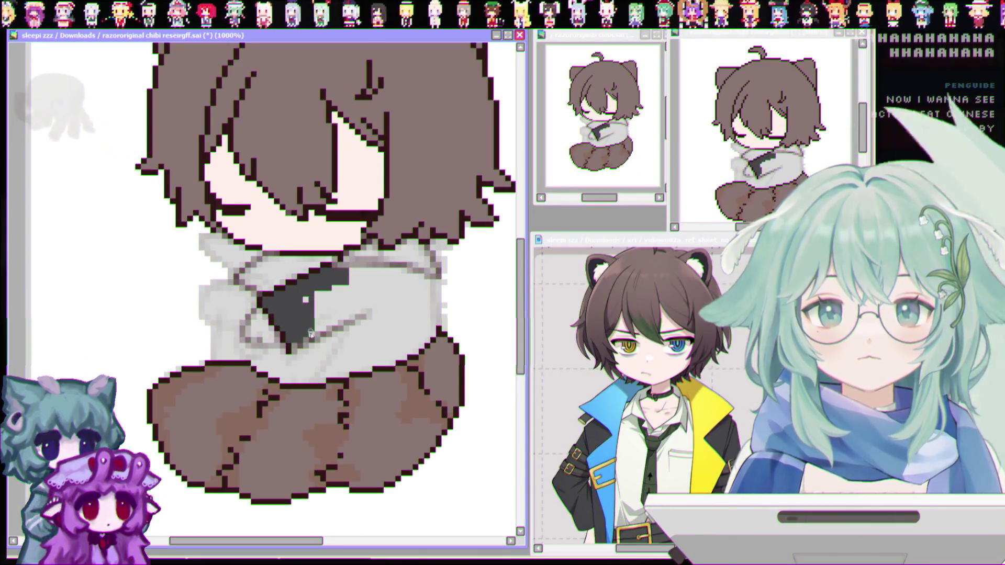
Extend the dark grey jacket over most of the torso and draw its diagonal lower edge
left_click(305, 300)
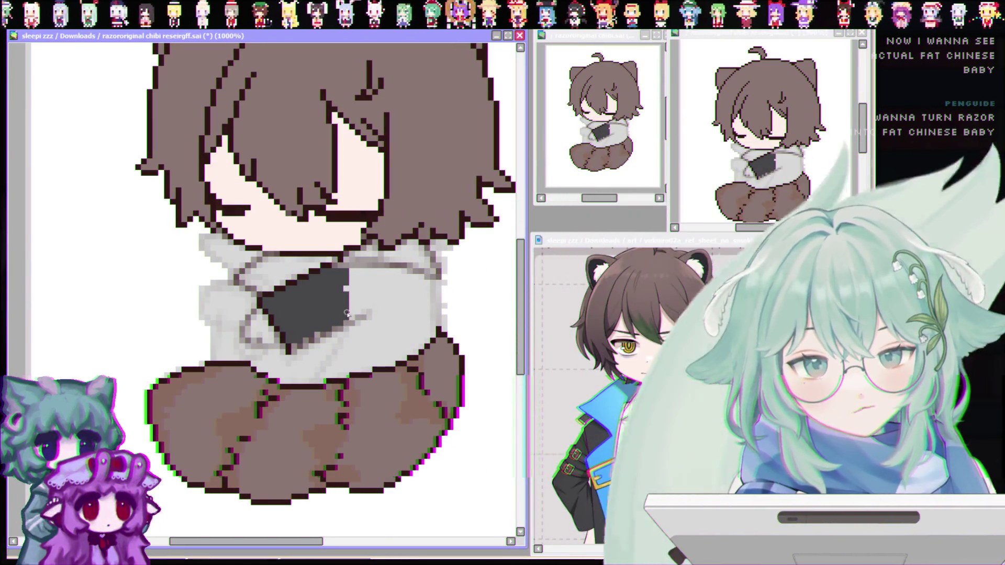
left_click_drag(362, 299, 363, 314)
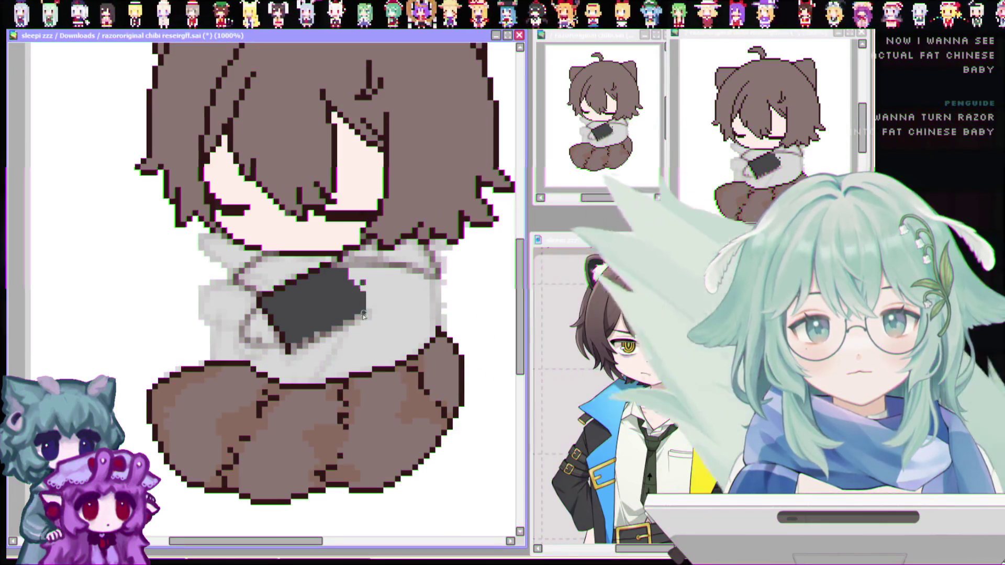
left_click_drag(353, 273, 367, 304)
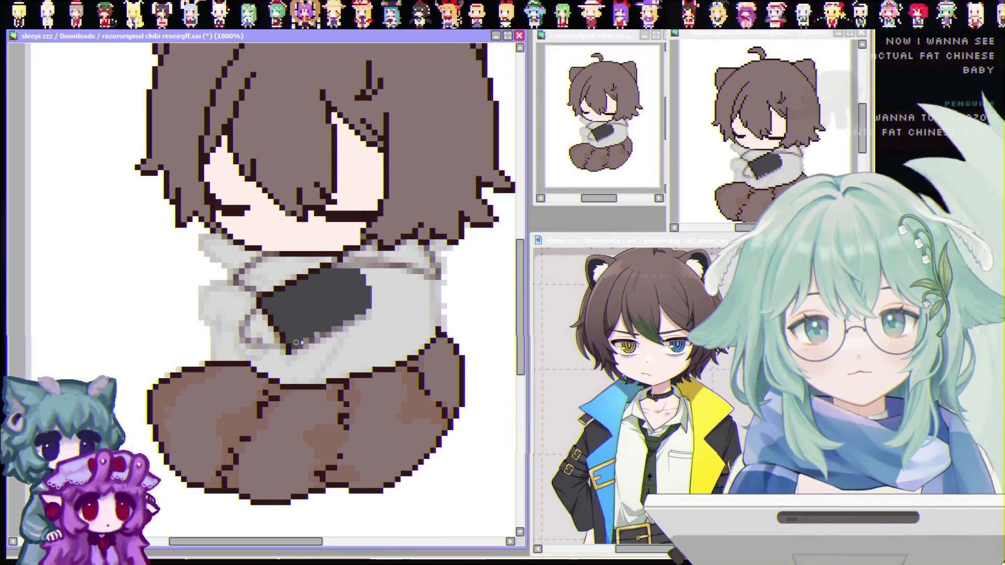
left_click_drag(313, 335, 365, 310)
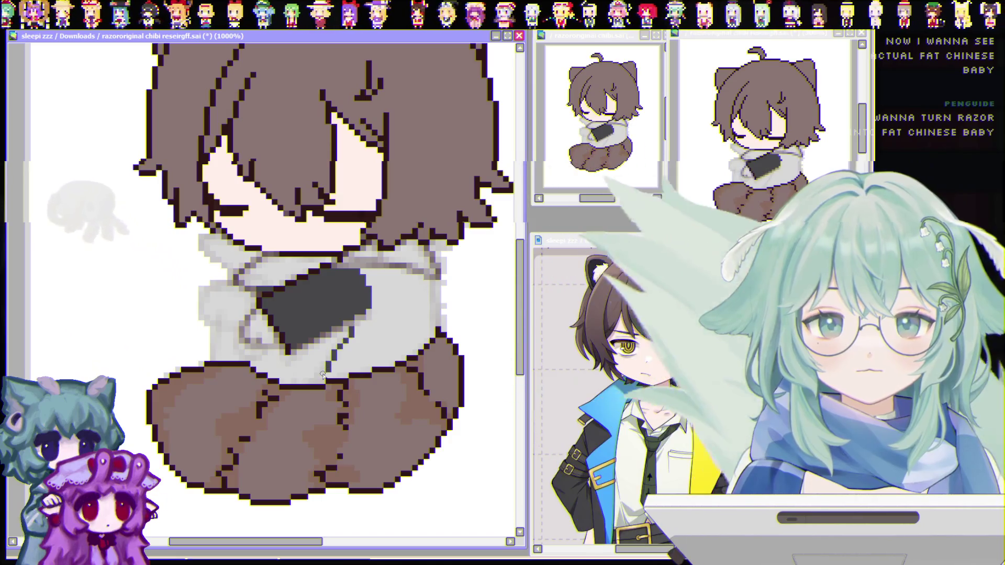
left_click_drag(347, 334, 322, 379)
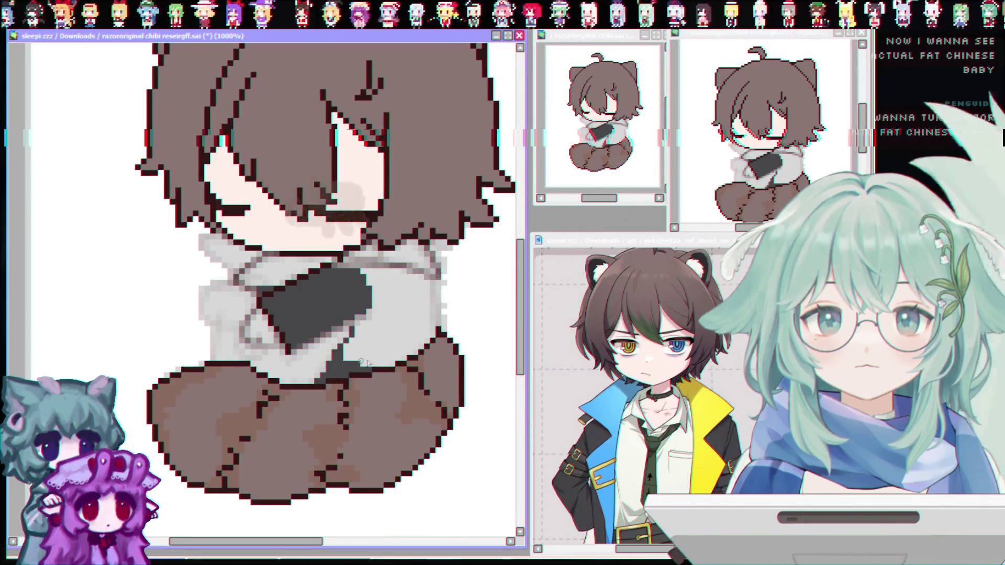
left_click_drag(392, 362, 369, 358)
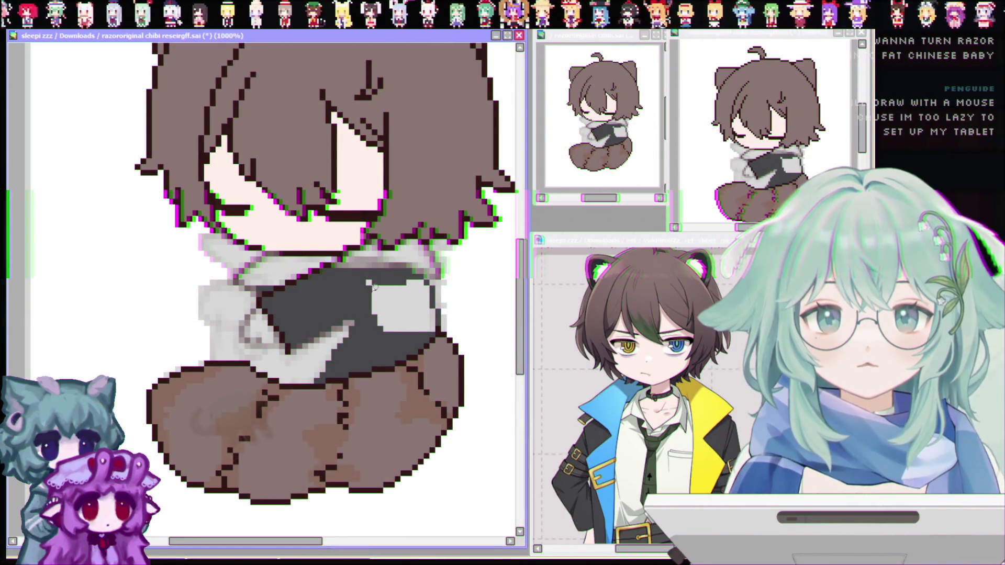
Fill the light-grey gap dark grey, then draw a reference-sampled yellow collar line under the hair
left_click_drag(375, 288, 386, 328)
left_click_drag(390, 285, 410, 319)
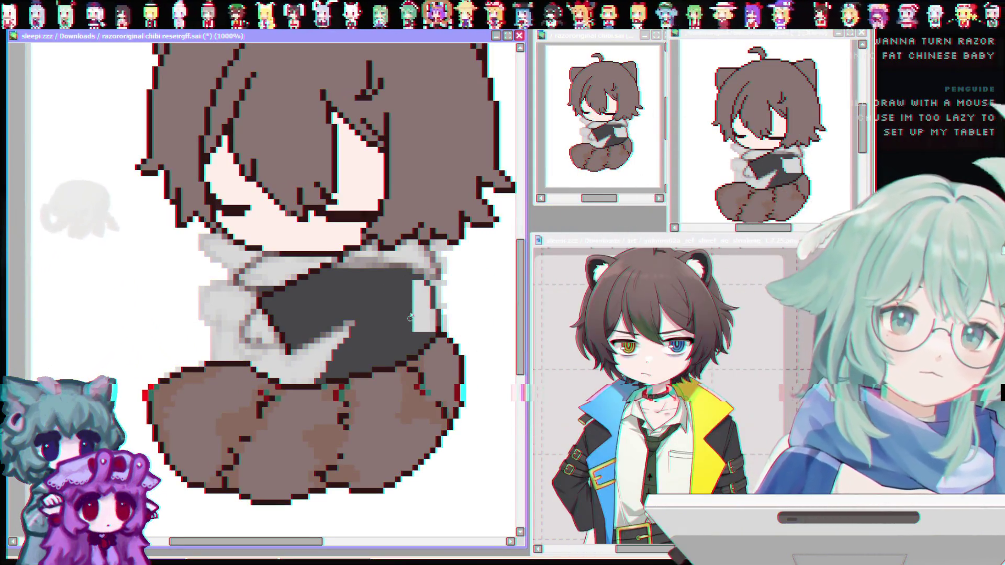
left_click_drag(417, 286, 414, 310)
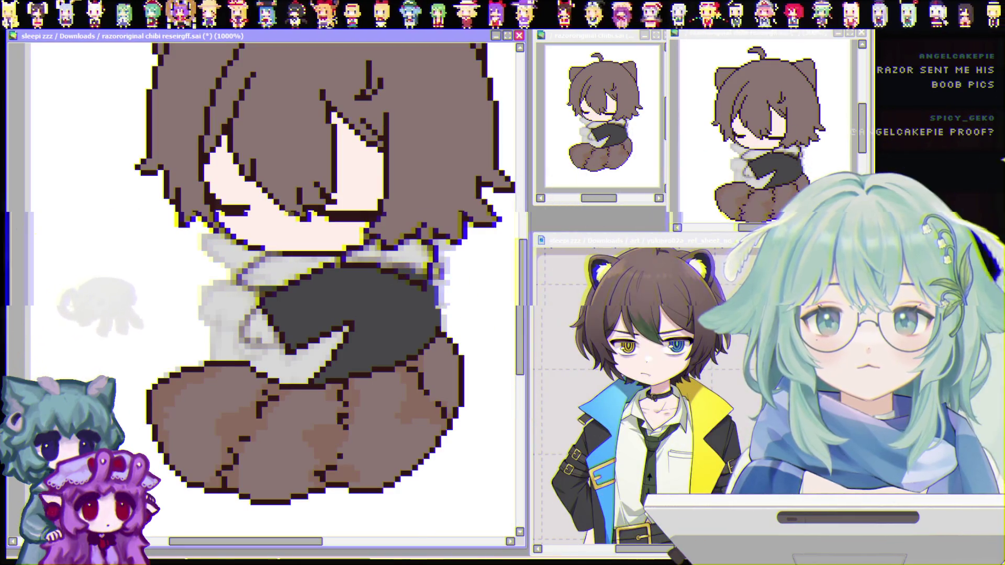
left_click(570, 314)
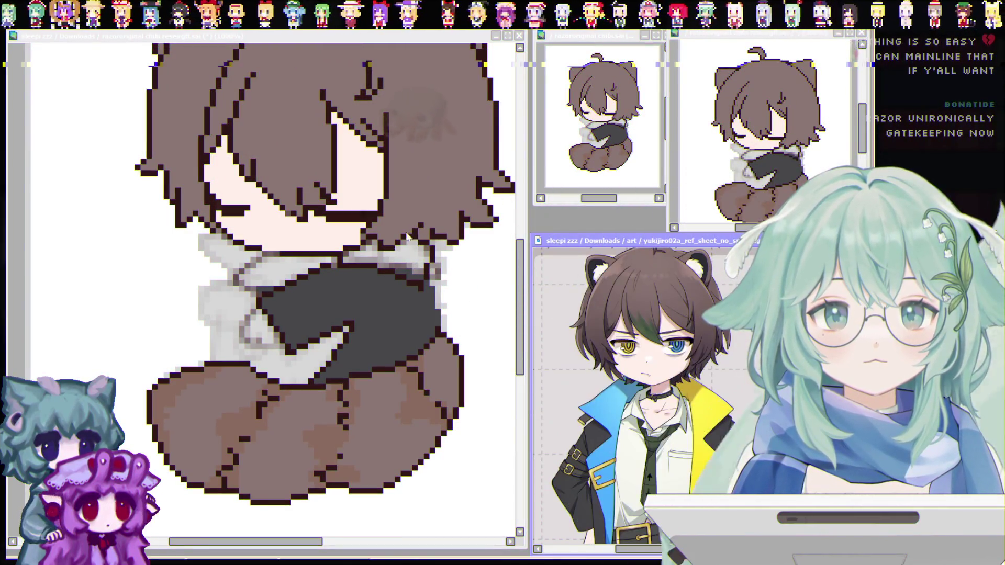
left_click_drag(386, 259, 343, 259)
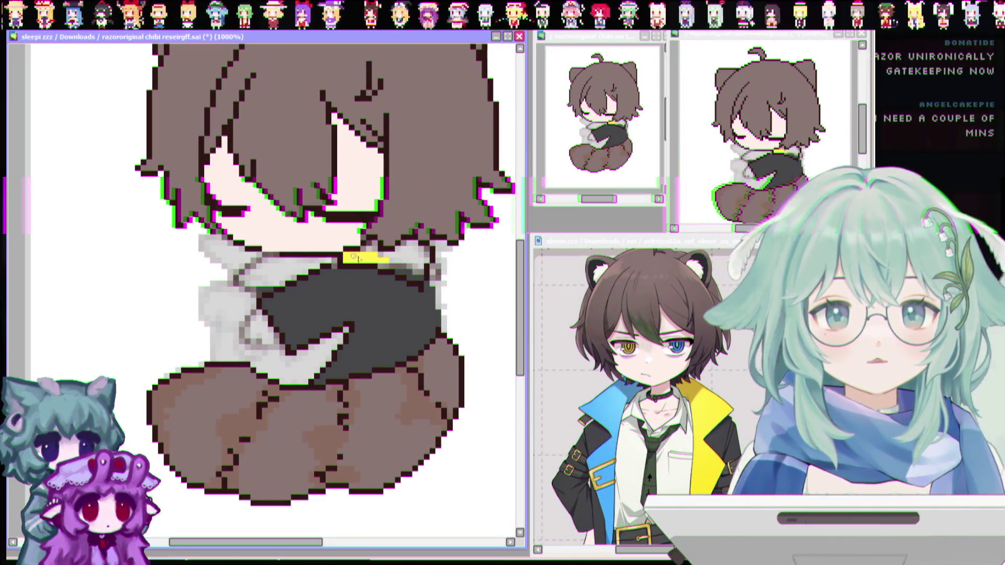
Widen the yellow collar along the jacket's top edge and undo the stray grey stroke
left_click(365, 248)
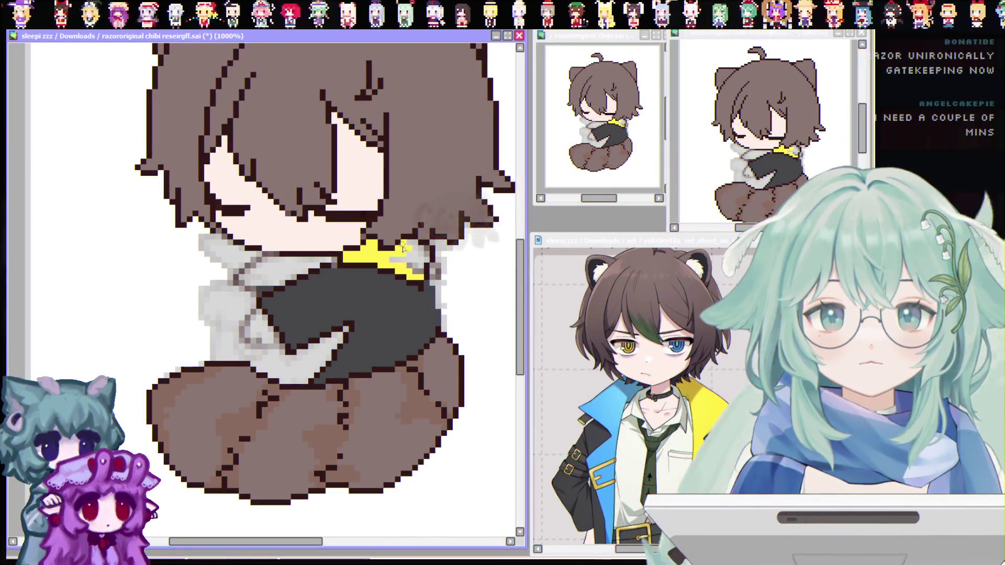
left_click_drag(388, 257, 418, 256)
key("ctrl+z")
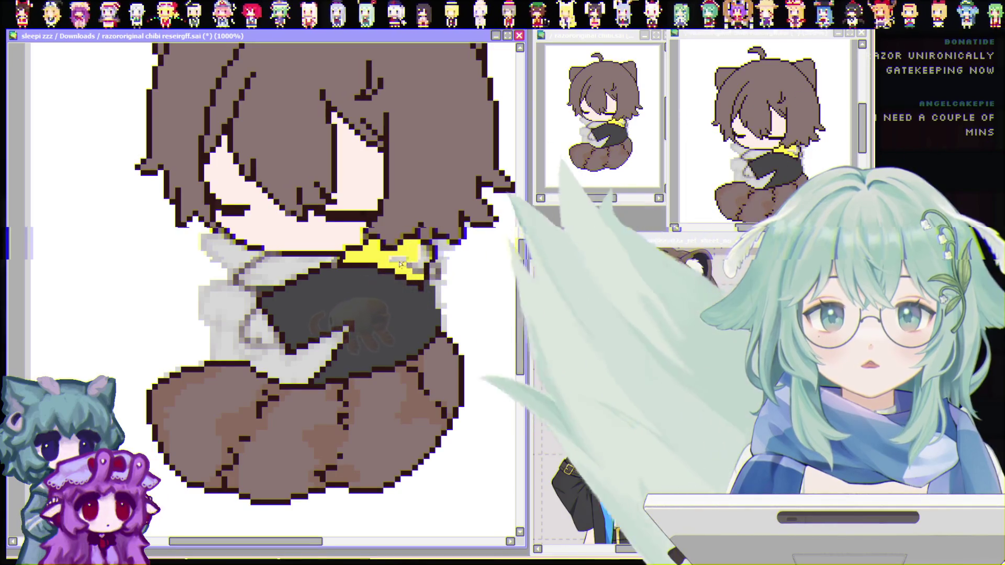
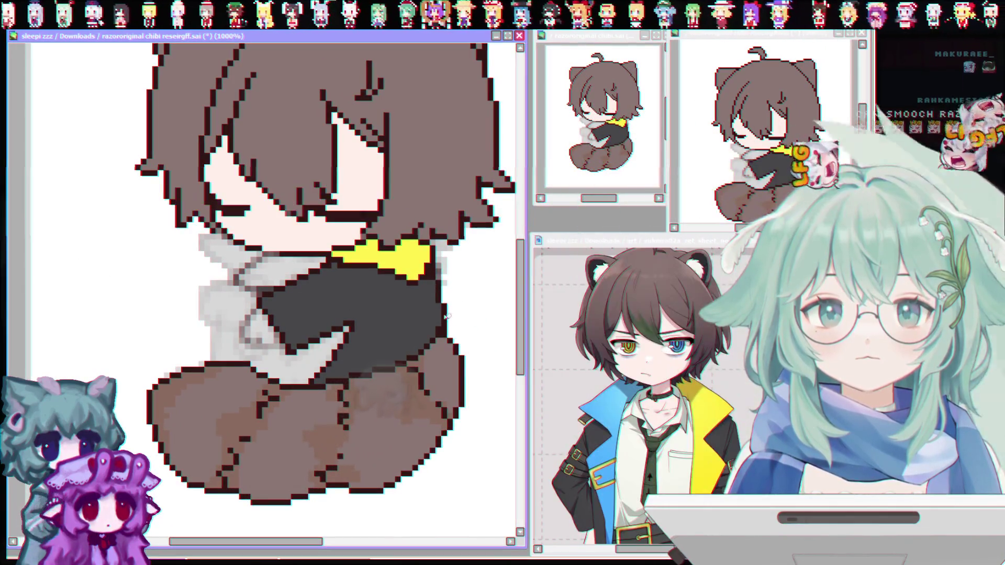
Save the chibi file and touch up a few pixels along the scarf and body edge
key("ctrl+s")
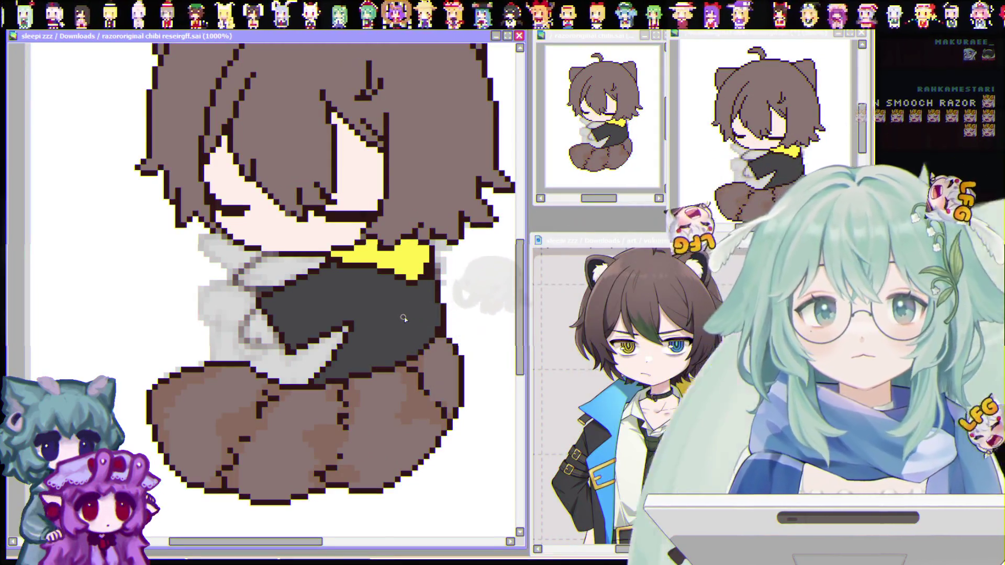
left_click_drag(522, 304, 524, 297)
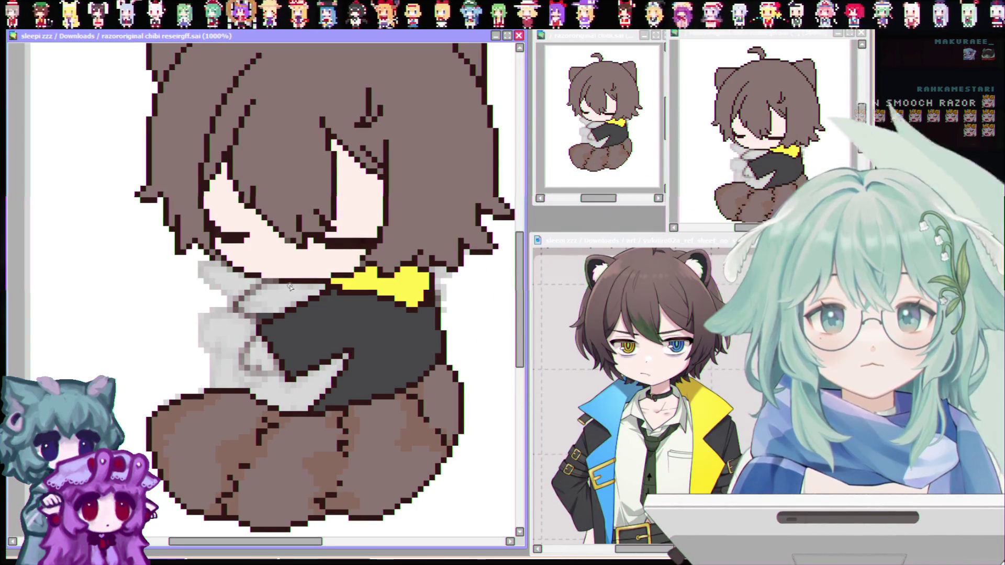
left_click_drag(296, 290, 310, 314)
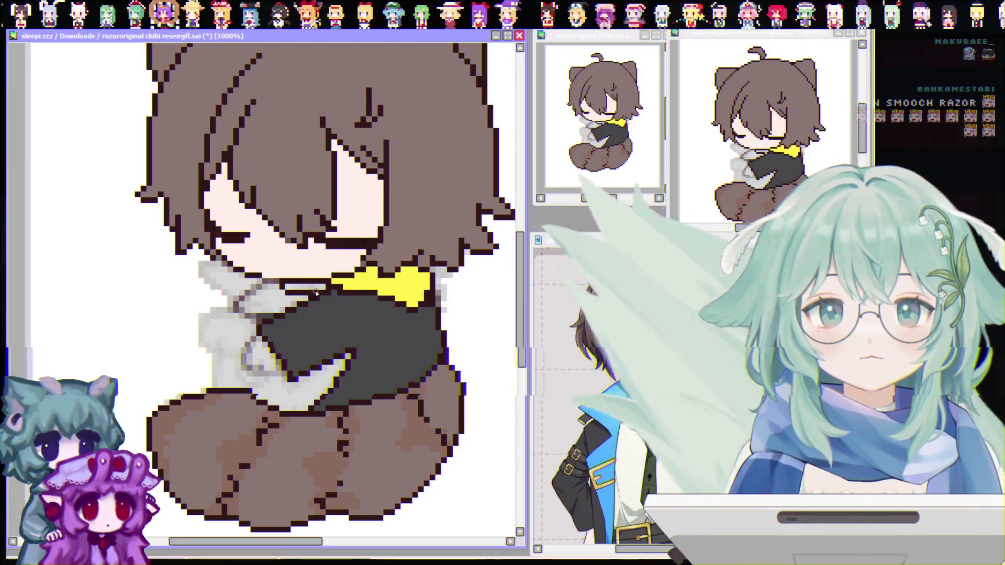
key("ctrl+Tab")
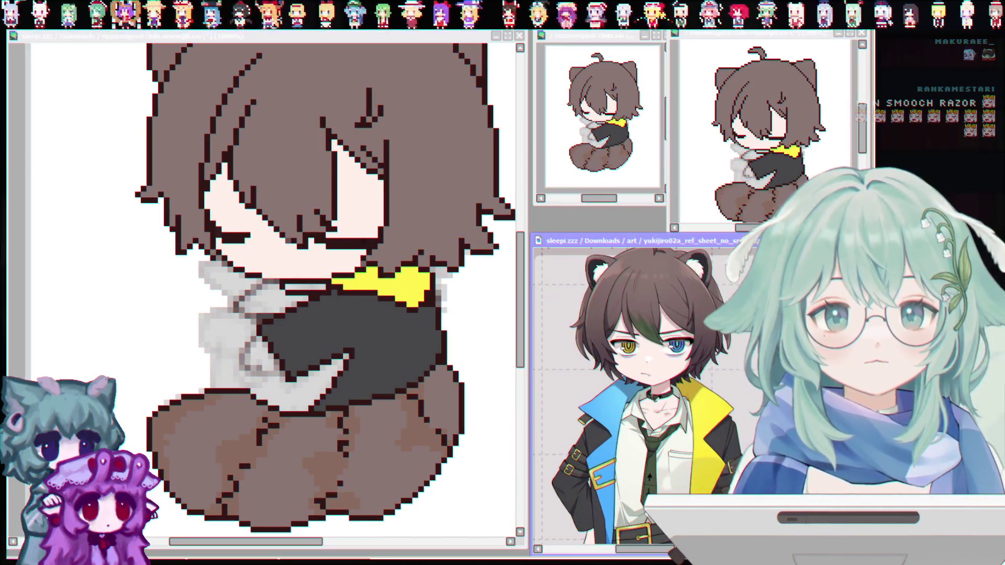
key("ctrl+Tab")
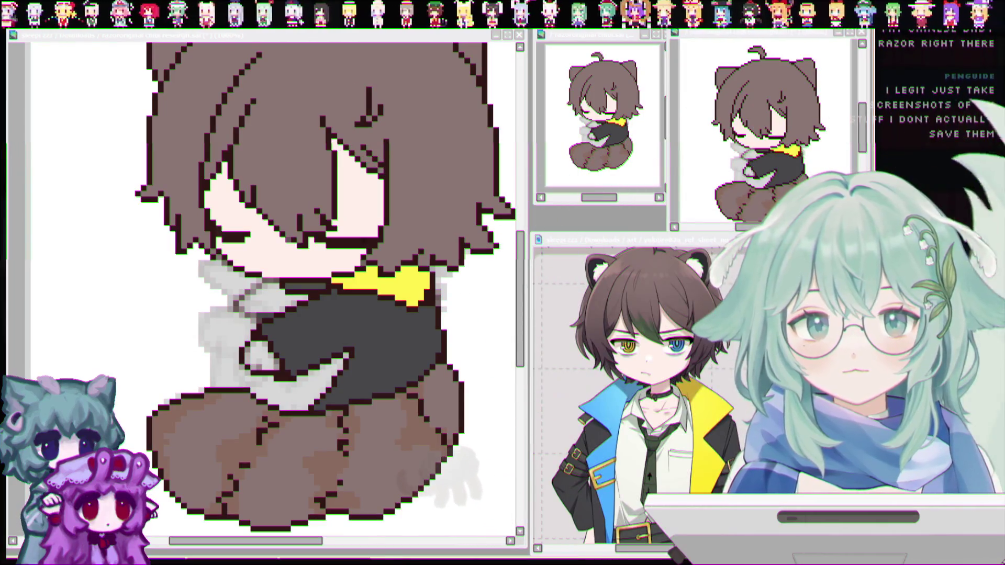
scroll(225, 490, "down", 1)
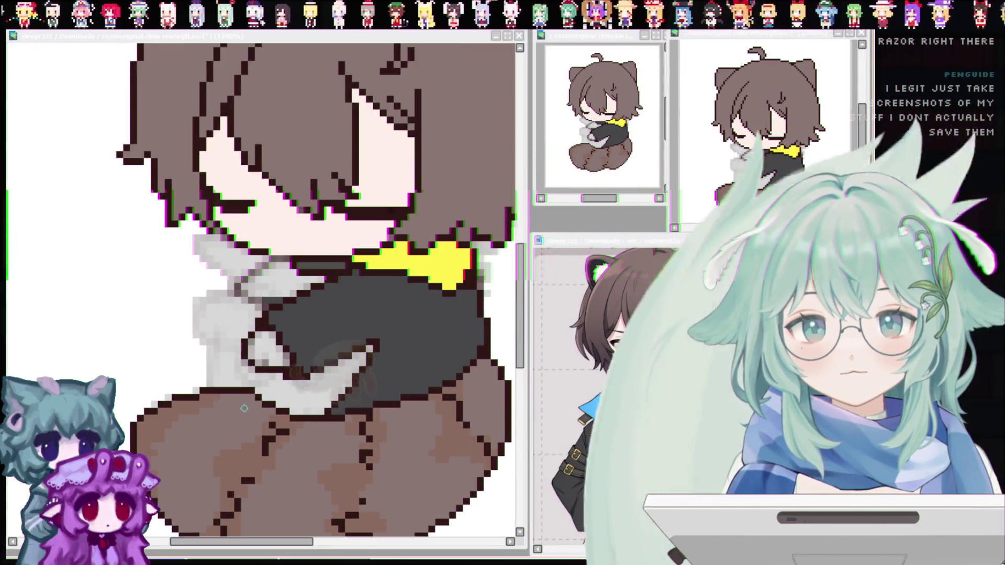
scroll(225, 491, "down", 2)
scroll(291, 384, "up", 3)
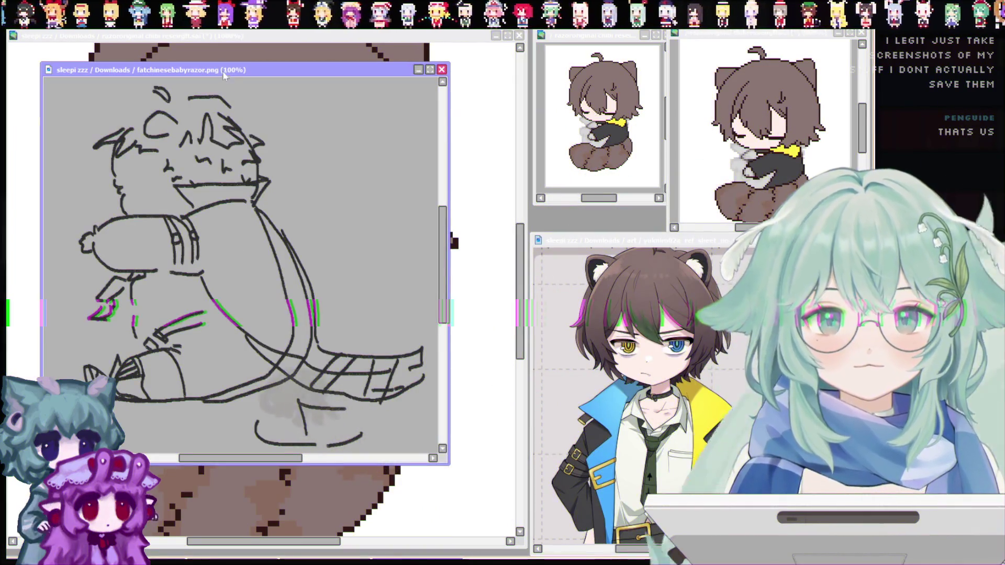
mouse_move(222, 70)
left_mouse_down()
mouse_move(395, 101)
mouse_move(275, 76)
left_mouse_up()
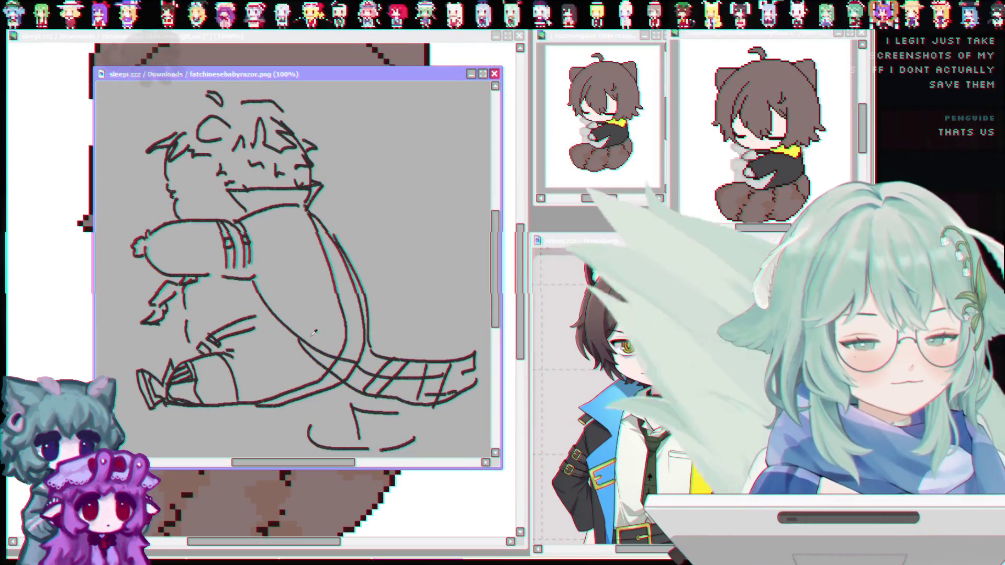
scroll(404, 330, "down", 1)
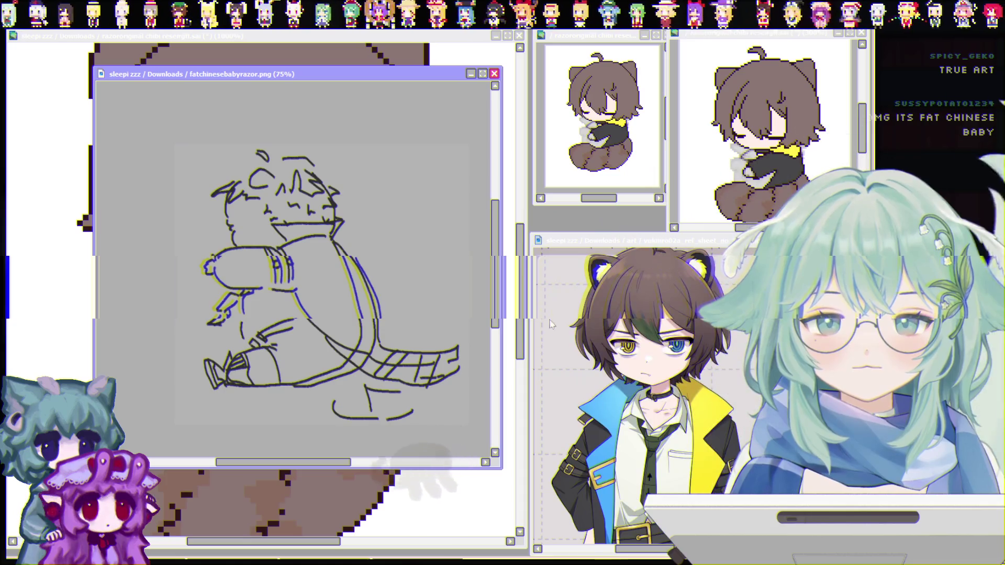
left_click(493, 74)
Bring up the razorgyaru.jpg line-art reference at 50% and position it beside the canvas
scroll(153, 380, "down", 2)
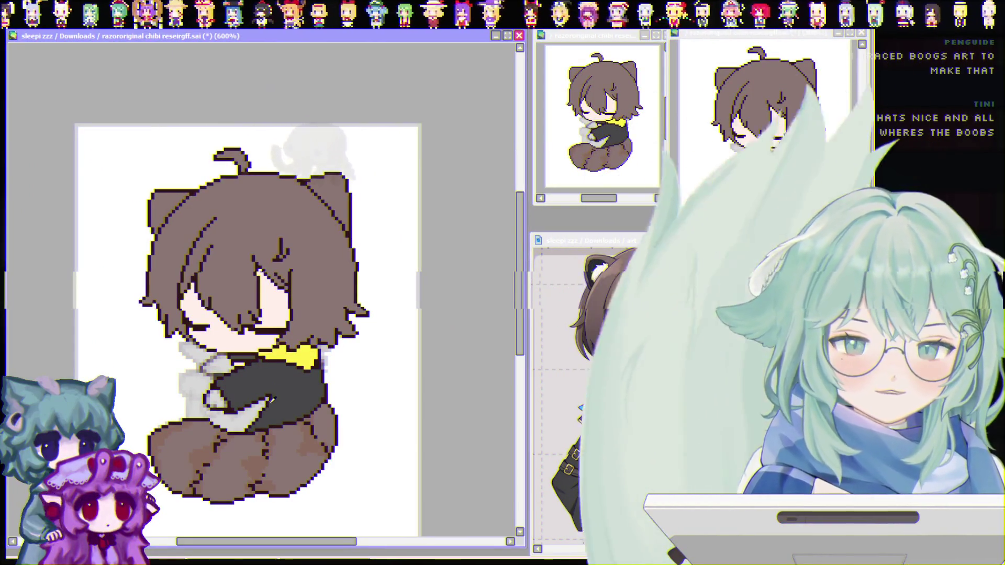
scroll(222, 429, "up", 1)
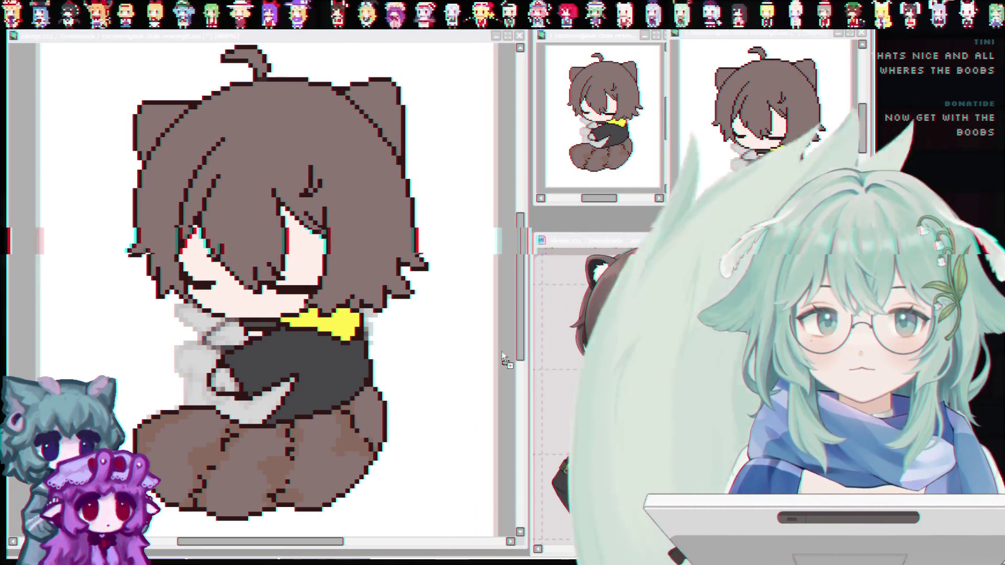
key("ctrl+Tab")
mouse_move(176, 35)
left_mouse_down()
mouse_move(437, 104)
mouse_move(544, 60)
mouse_move(519, 48)
mouse_move(253, 62)
left_mouse_up()
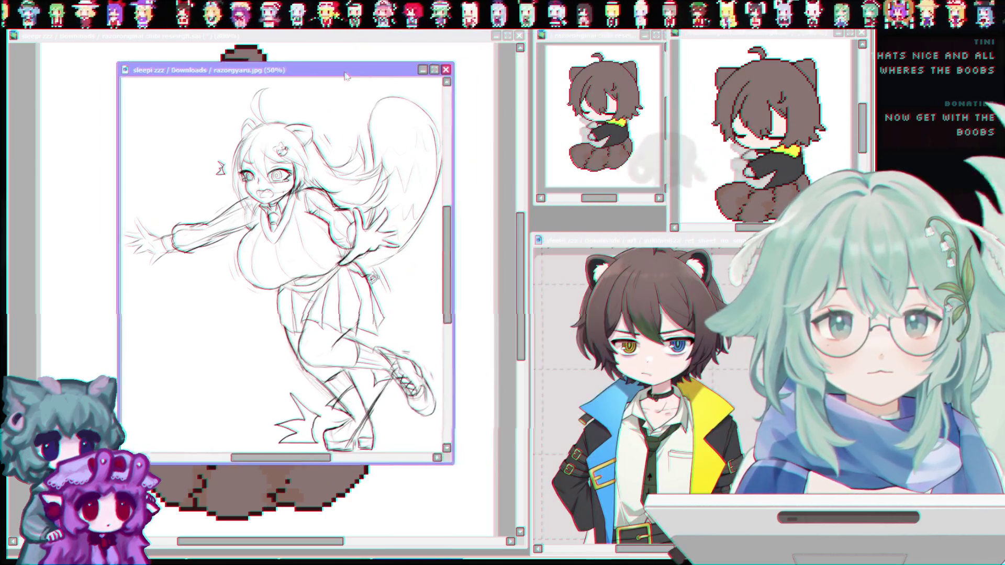